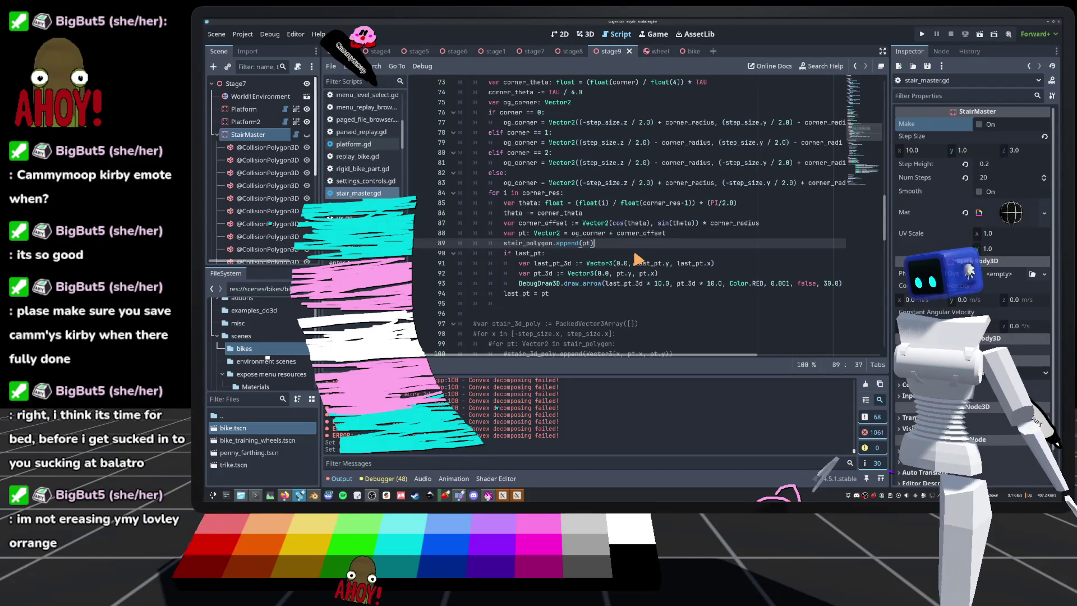
Step: Rebuild the StairMaster stairs in the stage9 3D view to show a flat rounded-corner slab
{"action": "left_click", "coordinate": [582, 244]}
{"action": "left_click", "coordinate": [583, 245]}
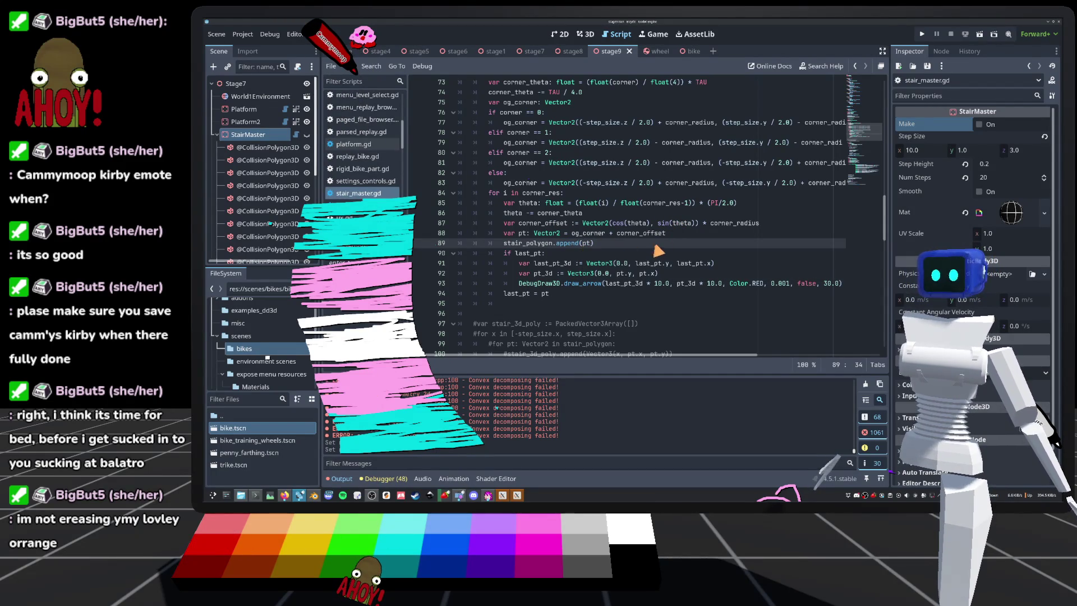
{"action": "left_click", "coordinate": [615, 233]}
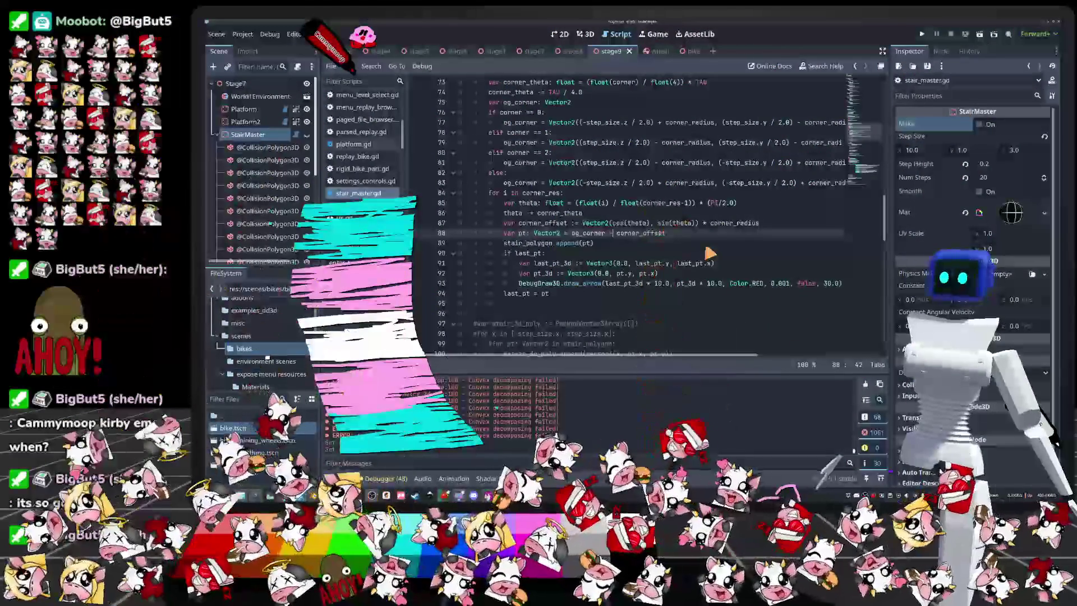
{"action": "left_click", "coordinate": [585, 34]}
{"action": "left_click", "coordinate": [987, 125]}
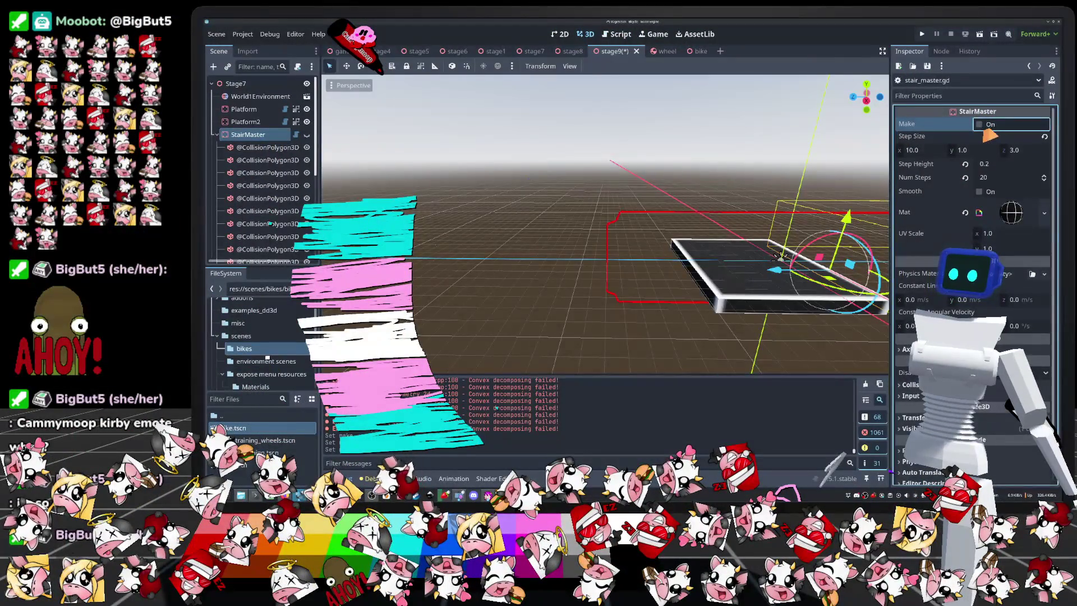
Step: Zoom in and out on the slab's red collision outline, then reopen stair_master.gd
{"action": "scroll", "coordinate": [553, 212], "scroll_direction": "down", "scroll_amount": 1}
{"action": "scroll", "coordinate": [624, 240], "scroll_direction": "up", "scroll_amount": 3}
{"action": "scroll", "coordinate": [667, 245], "scroll_direction": "down", "scroll_amount": 5}
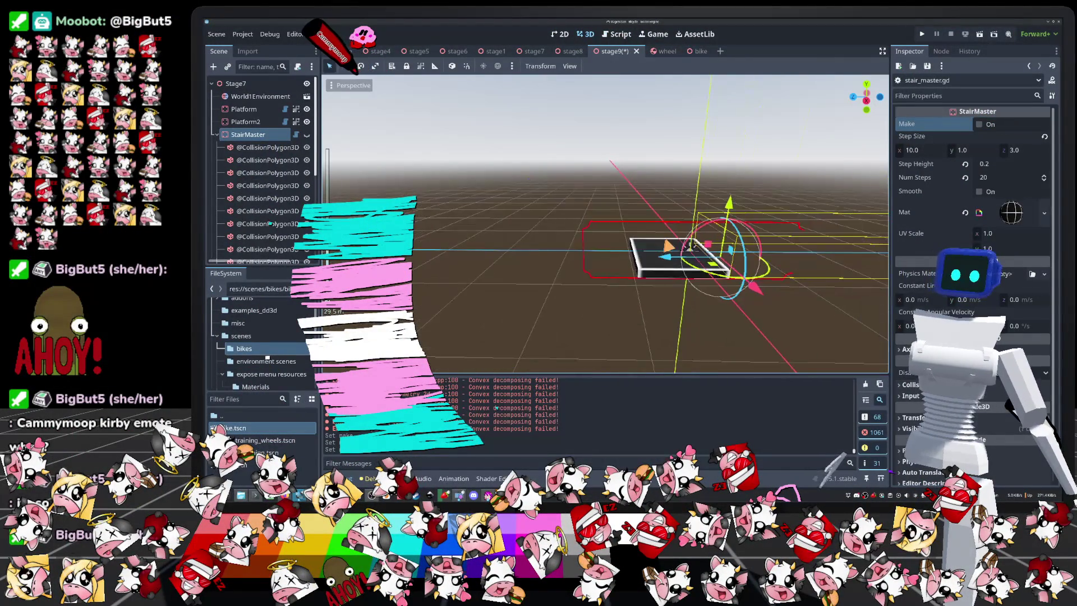
{"action": "scroll", "coordinate": [576, 216], "scroll_direction": "up", "scroll_amount": 5}
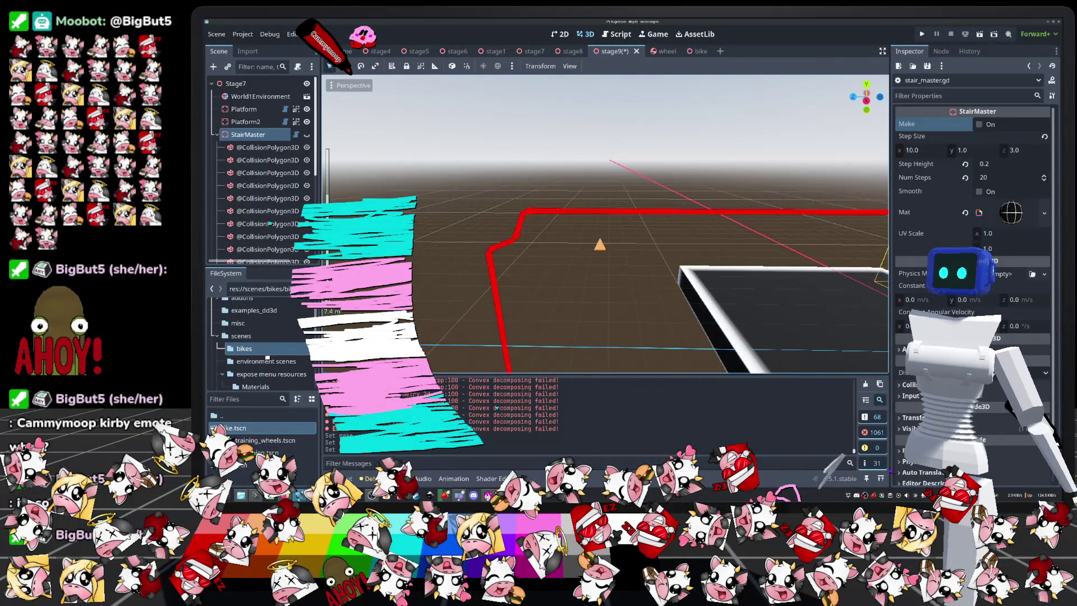
{"action": "scroll", "coordinate": [643, 240], "scroll_direction": "down", "scroll_amount": 6}
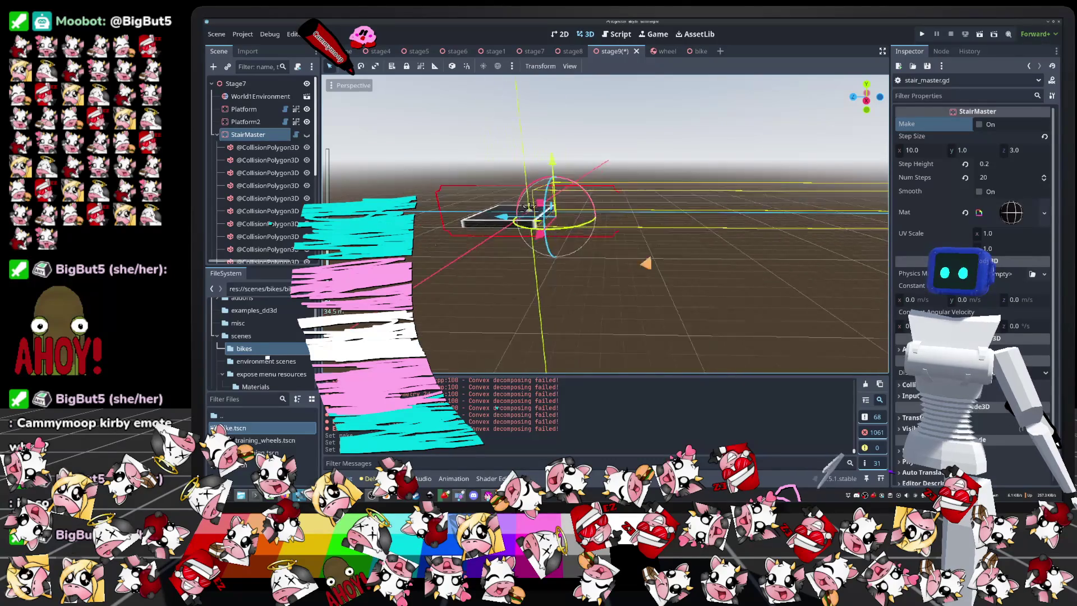
{"action": "scroll", "coordinate": [644, 264], "scroll_direction": "up", "scroll_amount": 8}
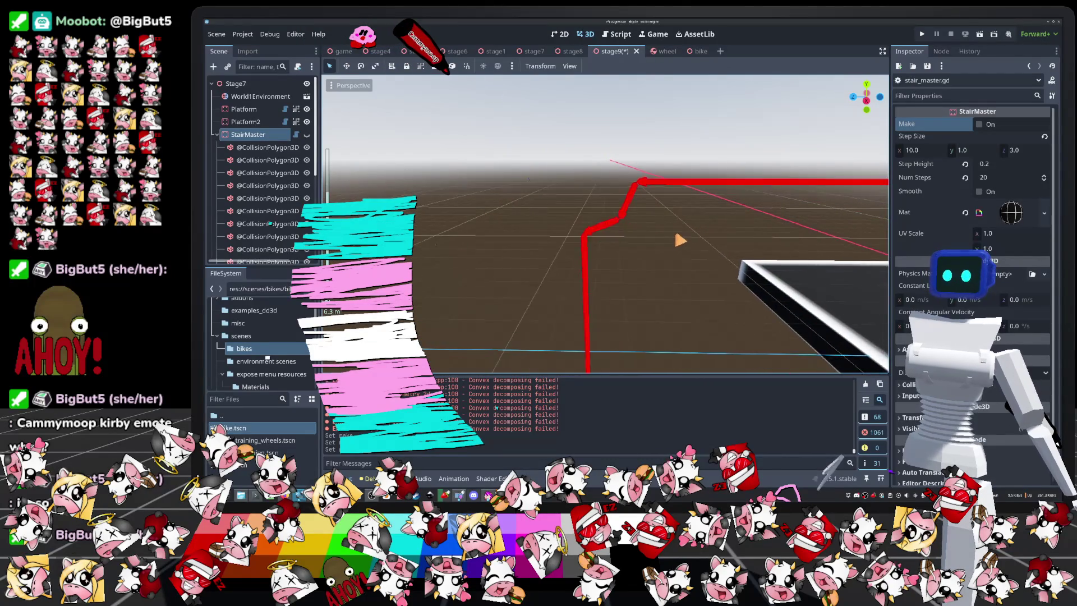
{"action": "left_click", "coordinate": [295, 134]}
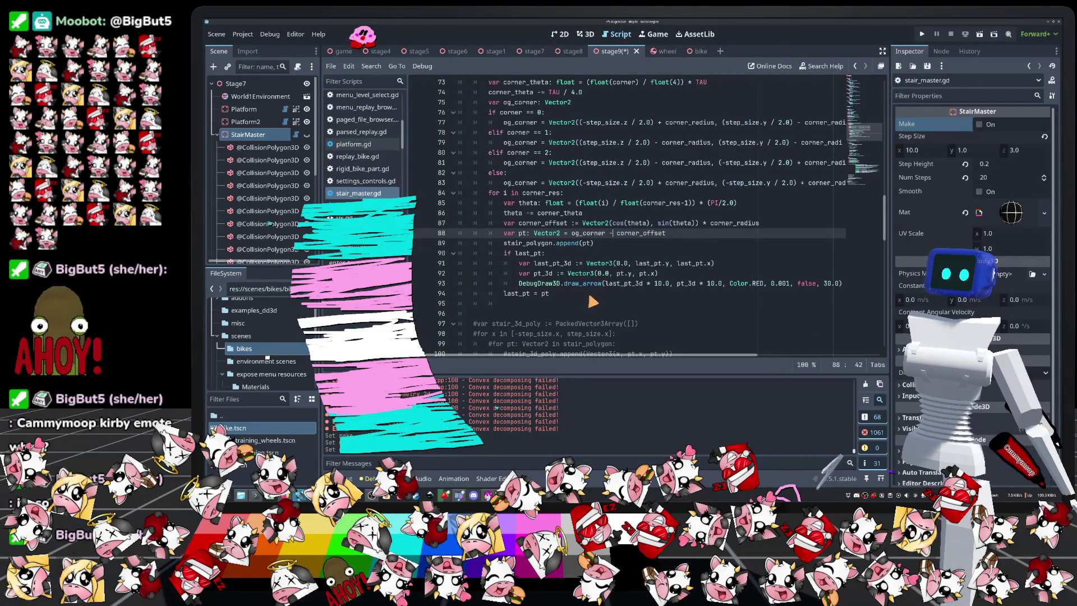
Step: Change line 87 to Vector2(1.0 - cos(theta), 1.0 - sin(theta)) * corner_radius and save
{"action": "left_click", "coordinate": [612, 223]}
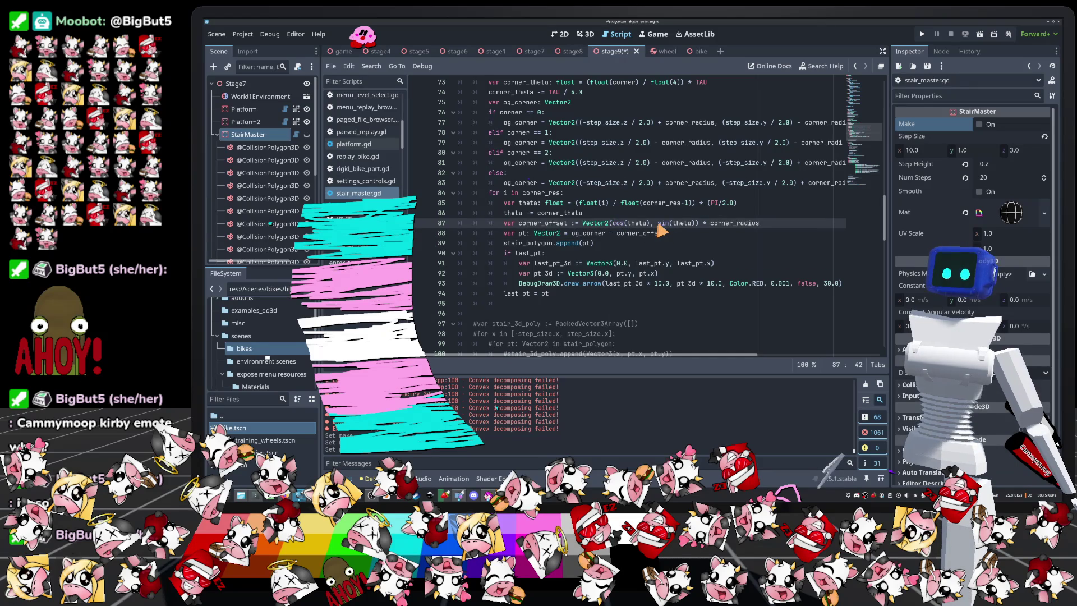
{"action": "type", "text": "1.0 -"}
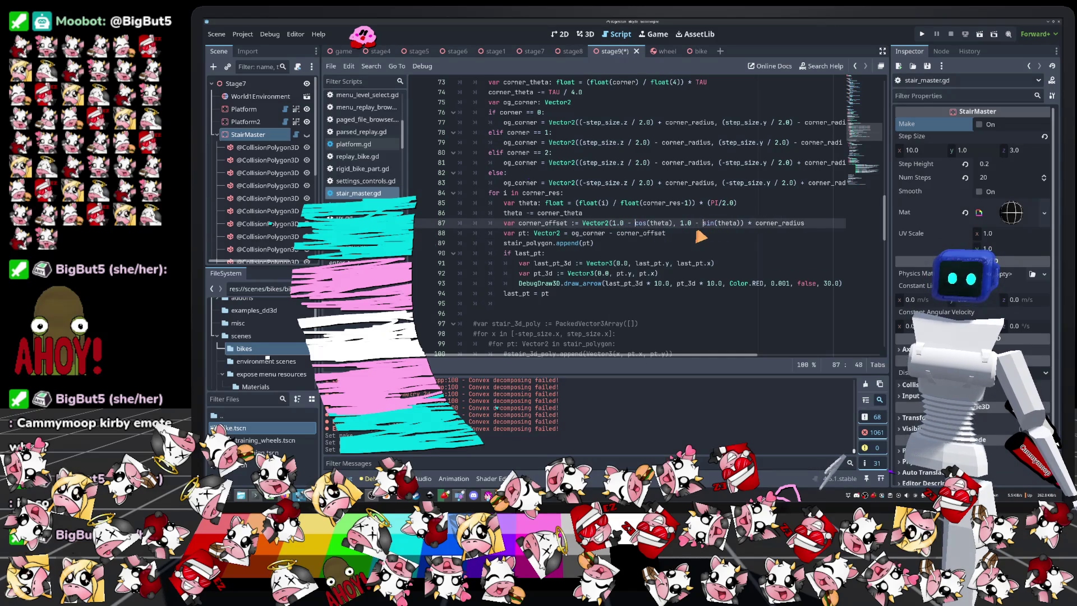
{"action": "key", "text": "ctrl+s"}
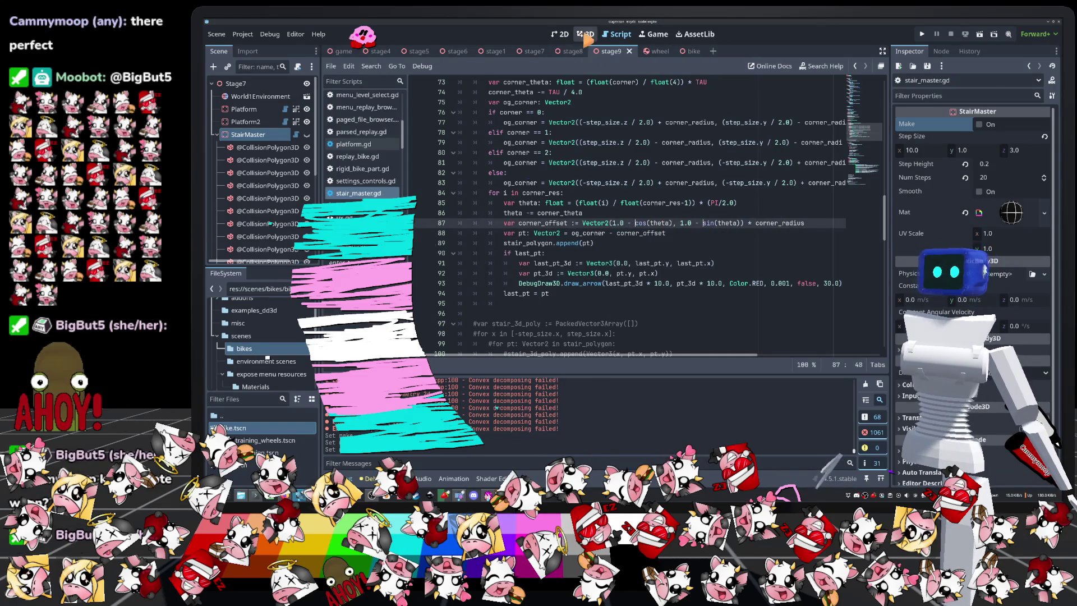
Step: Regenerate StairMaster in 3D and orbit around the revised red stair outline
{"action": "left_click", "coordinate": [585, 34]}
{"action": "left_click", "coordinate": [978, 124]}
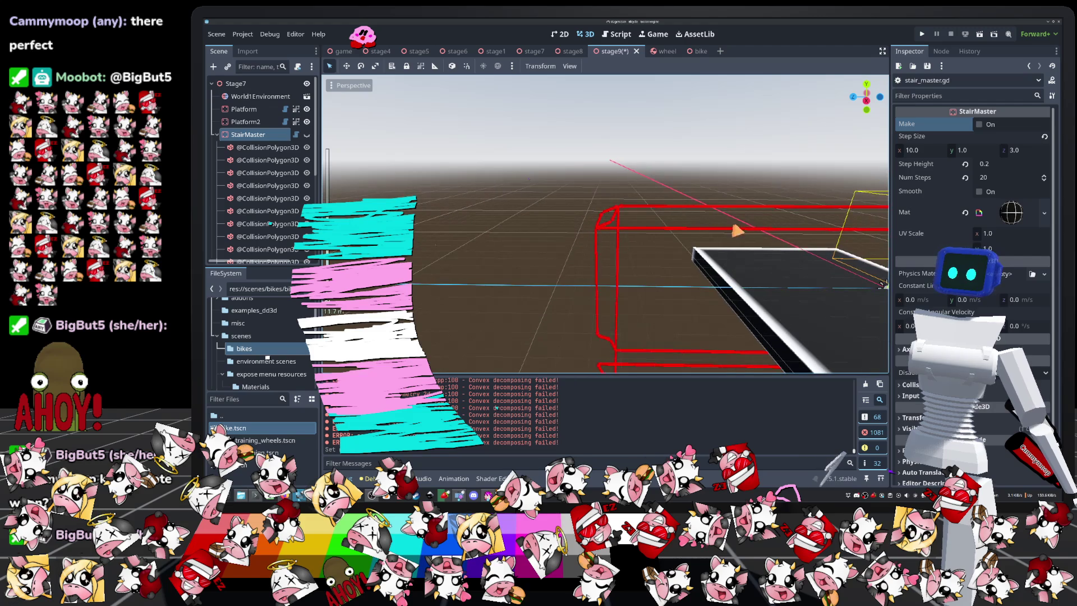
{"action": "scroll", "coordinate": [637, 222], "scroll_direction": "up", "scroll_amount": 5}
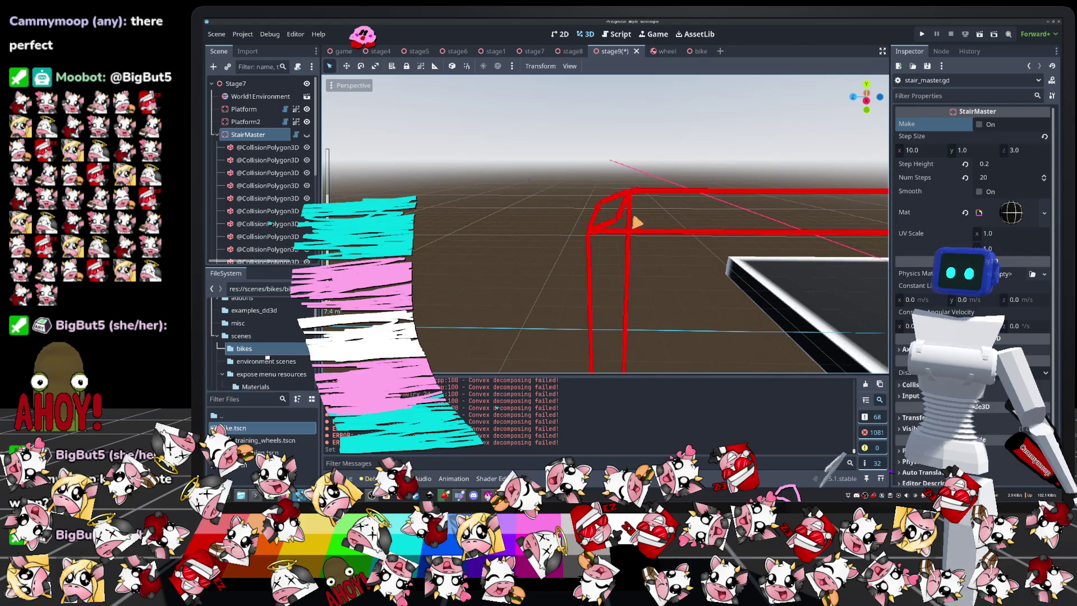
{"action": "scroll", "coordinate": [638, 222], "scroll_direction": "down", "scroll_amount": 5}
{"action": "mouse_move", "coordinate": [805, 265]}
{"action": "left_mouse_down"}
{"action": "mouse_move", "coordinate": [440, 229]}
{"action": "mouse_move", "coordinate": [540, 240]}
{"action": "left_mouse_up"}
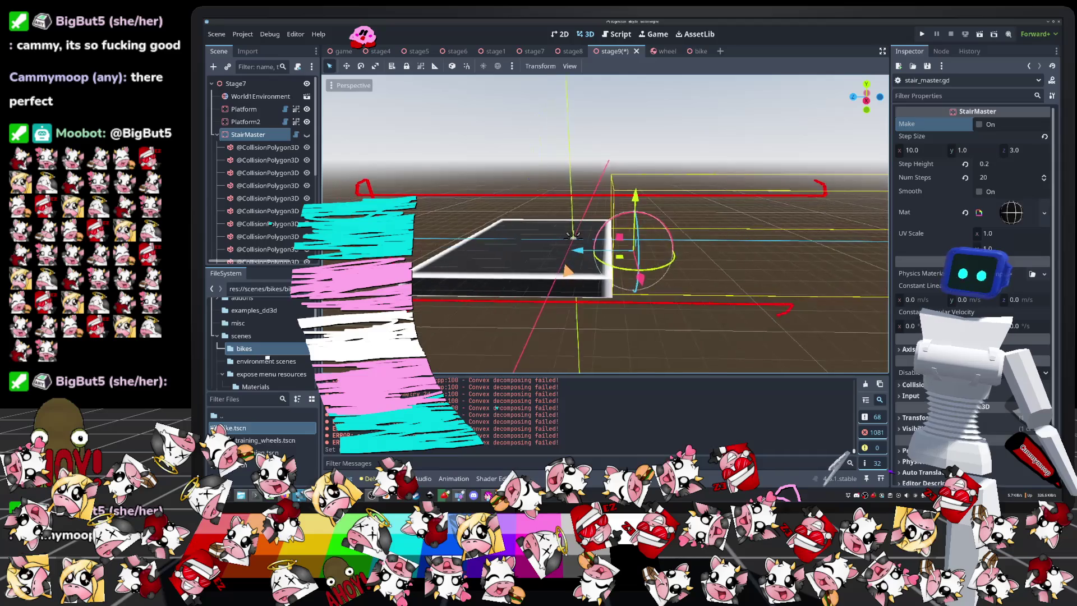
{"action": "scroll", "coordinate": [539, 240], "scroll_direction": "up", "scroll_amount": 5}
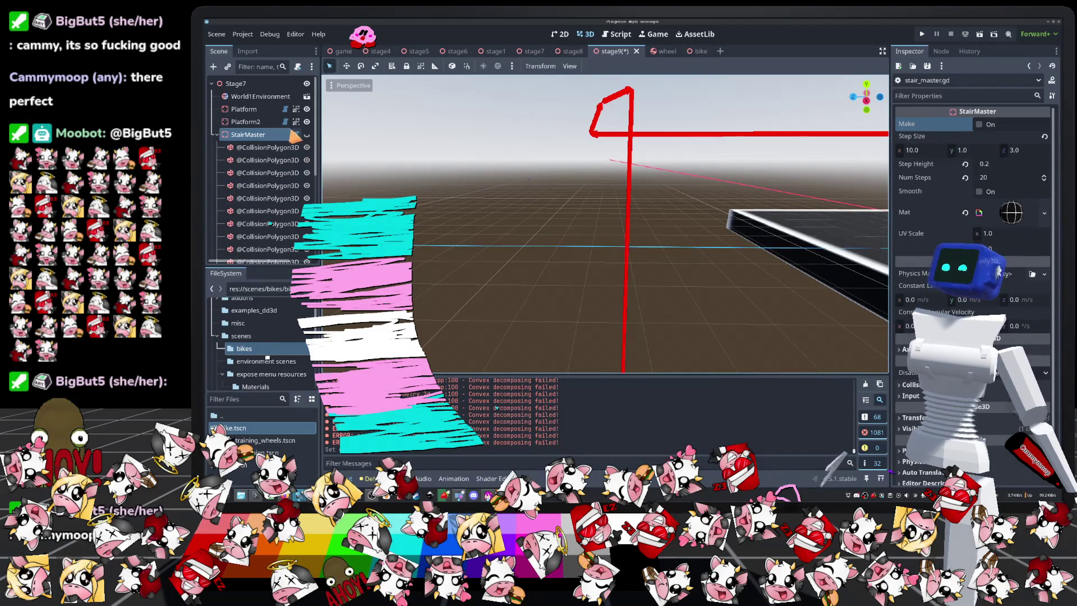
{"action": "left_click", "coordinate": [295, 135]}
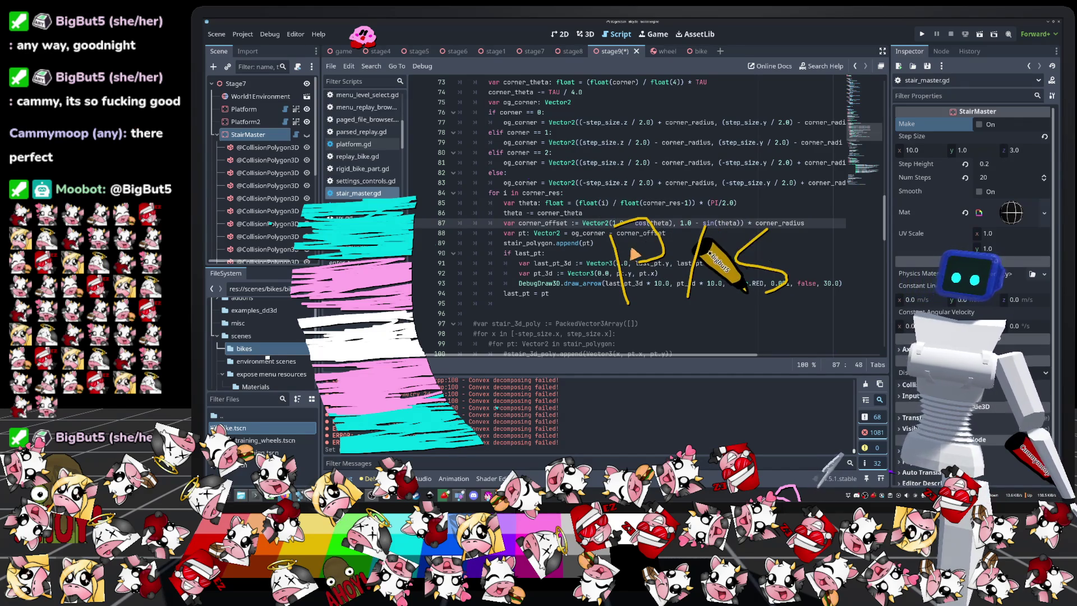
Step: Undo the 1.0 - edit so line 87 reads Vector2(cos(theta), sin(theta)) * corner_radius
{"action": "left_click", "coordinate": [607, 243]}
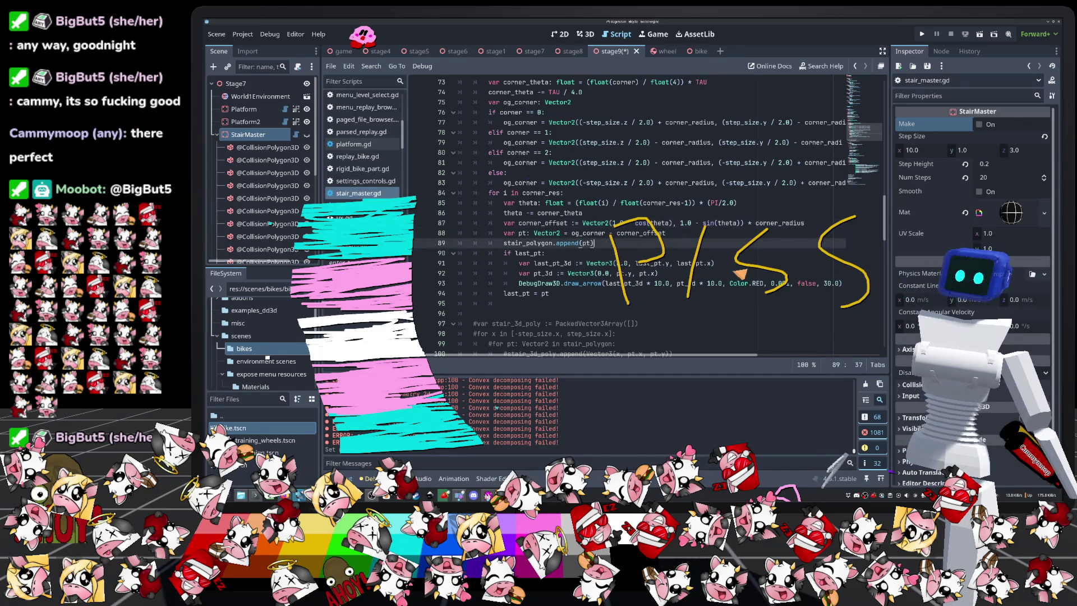
{"action": "key", "text": "ctrl+s"}
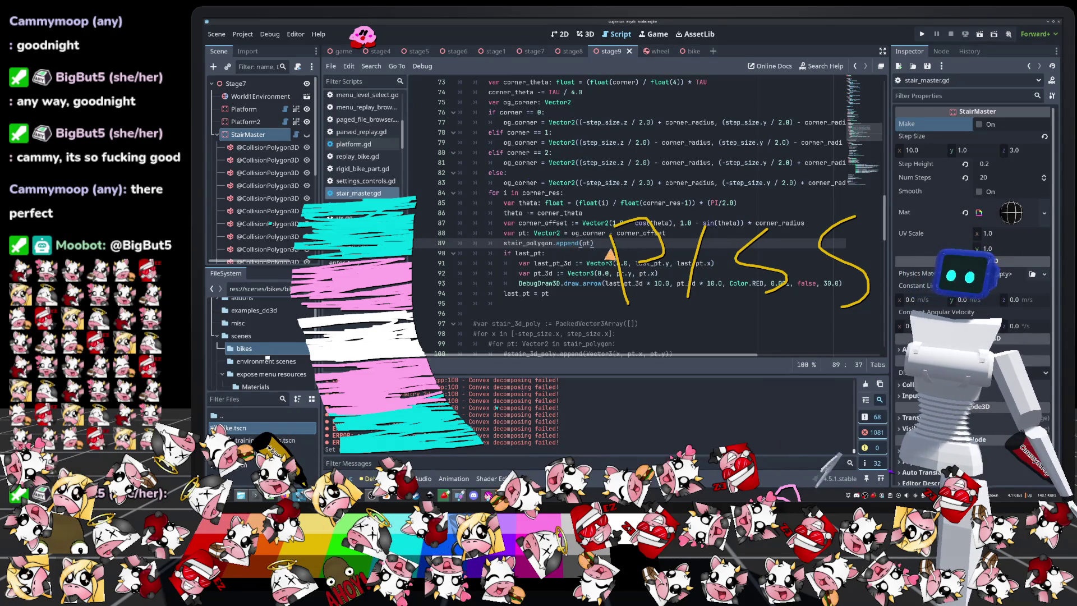
{"action": "scroll", "coordinate": [608, 253], "scroll_direction": "up", "scroll_amount": 1}
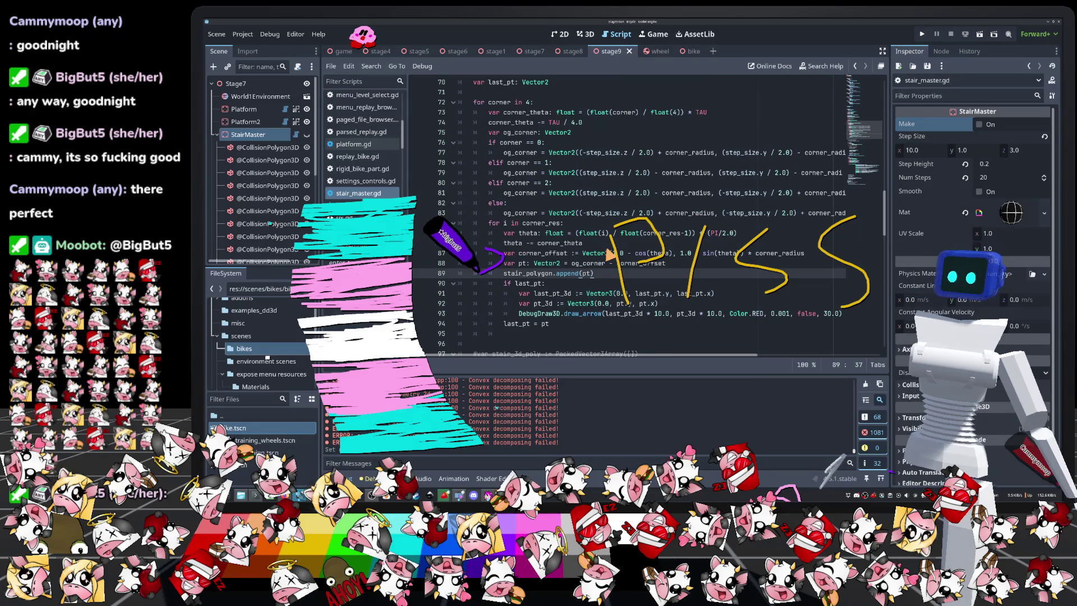
{"action": "scroll", "coordinate": [617, 252], "scroll_direction": "down", "scroll_amount": 1}
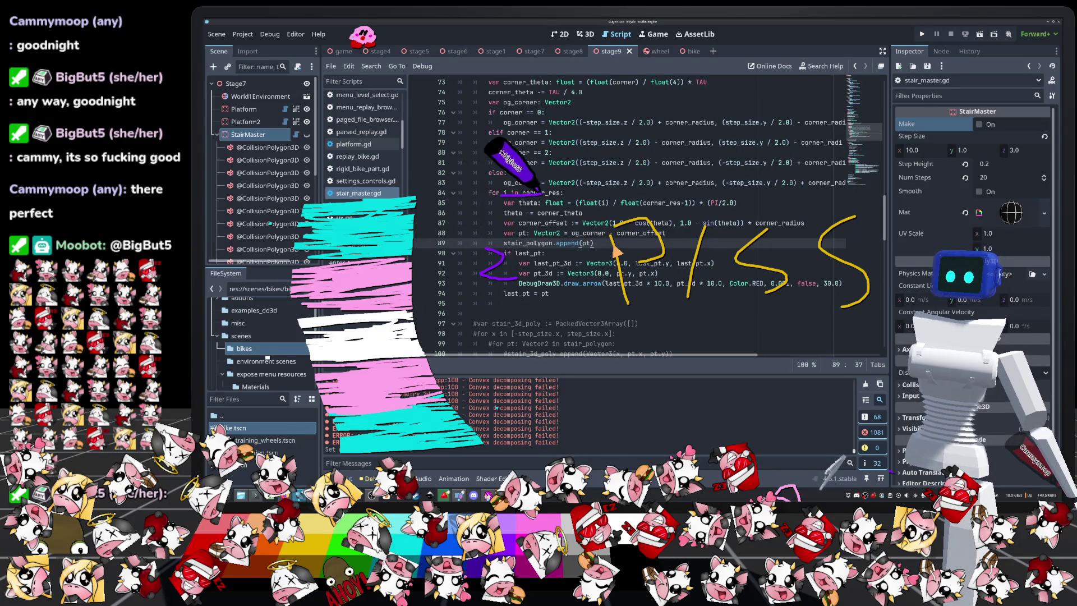
{"action": "scroll", "coordinate": [617, 250], "scroll_direction": "up", "scroll_amount": 1}
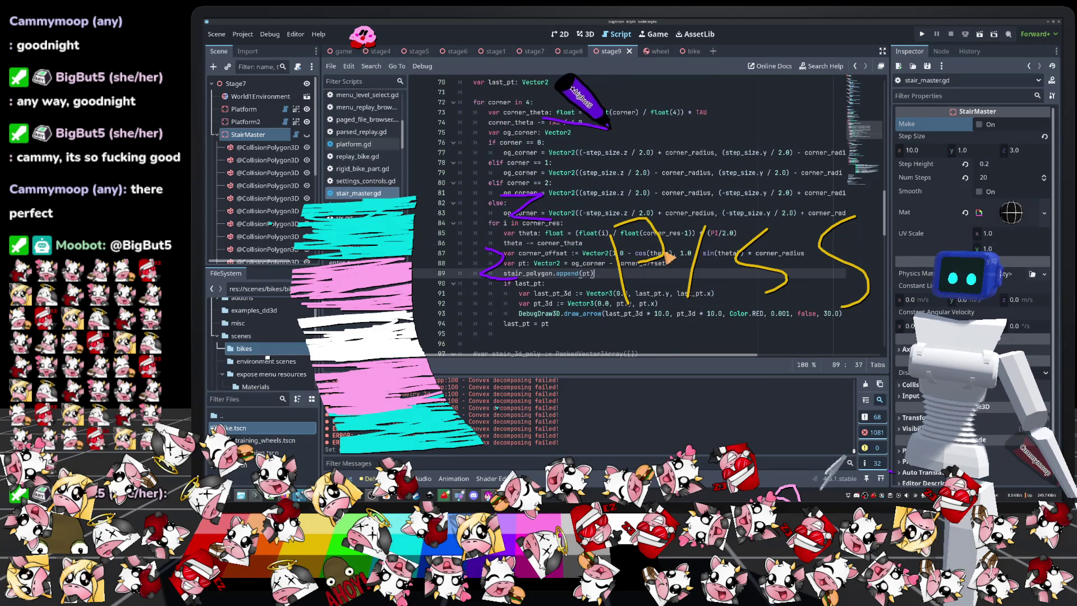
{"action": "key", "text": "ctrl+z"}
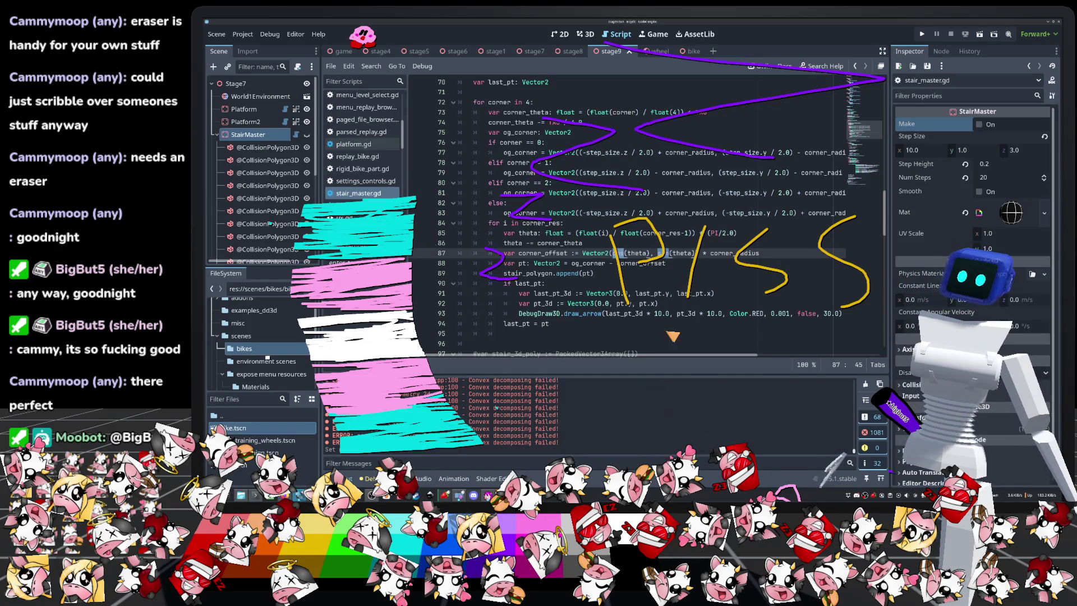
{"action": "type", "text": "si"}
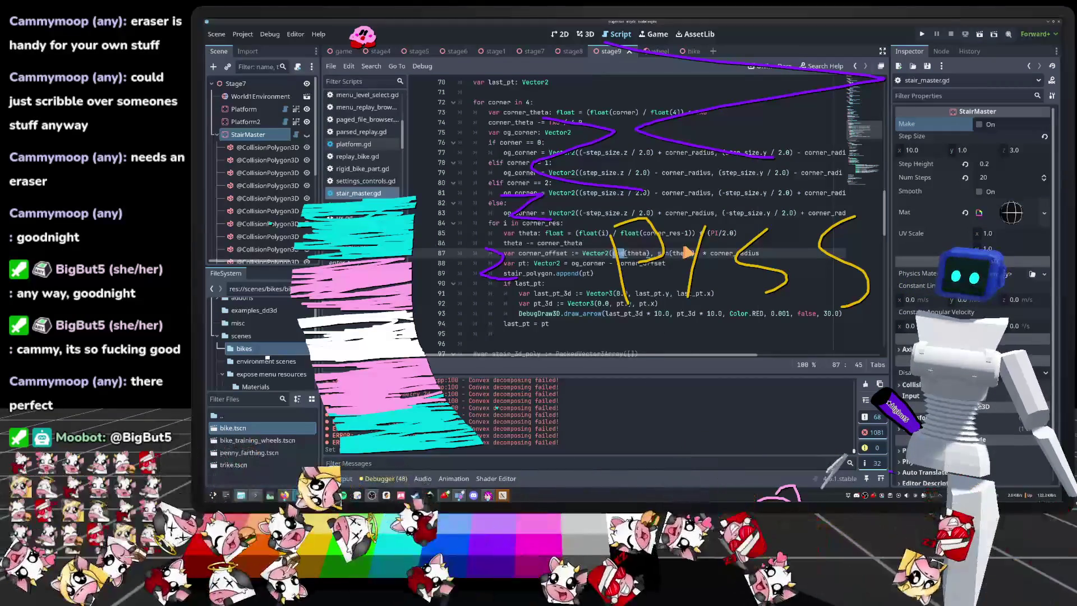
{"action": "type", "text": "n"}
Step: Turn line 87 into Vector2(sin(theta), cos(theta)) * corner_radius and save the script
{"action": "left_click", "coordinate": [667, 253]}
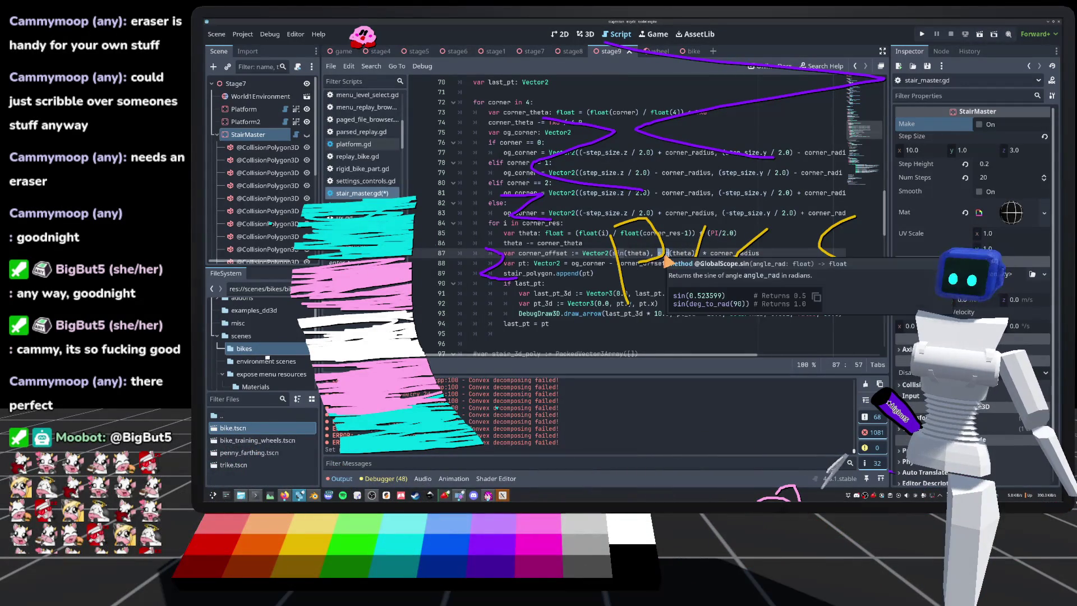
{"action": "key", "text": "BackSpace"}
{"action": "key", "text": "BackSpace"}
{"action": "key", "text": "BackSpace"}
{"action": "type", "text": "cos"}
{"action": "left_click", "coordinate": [668, 216]}
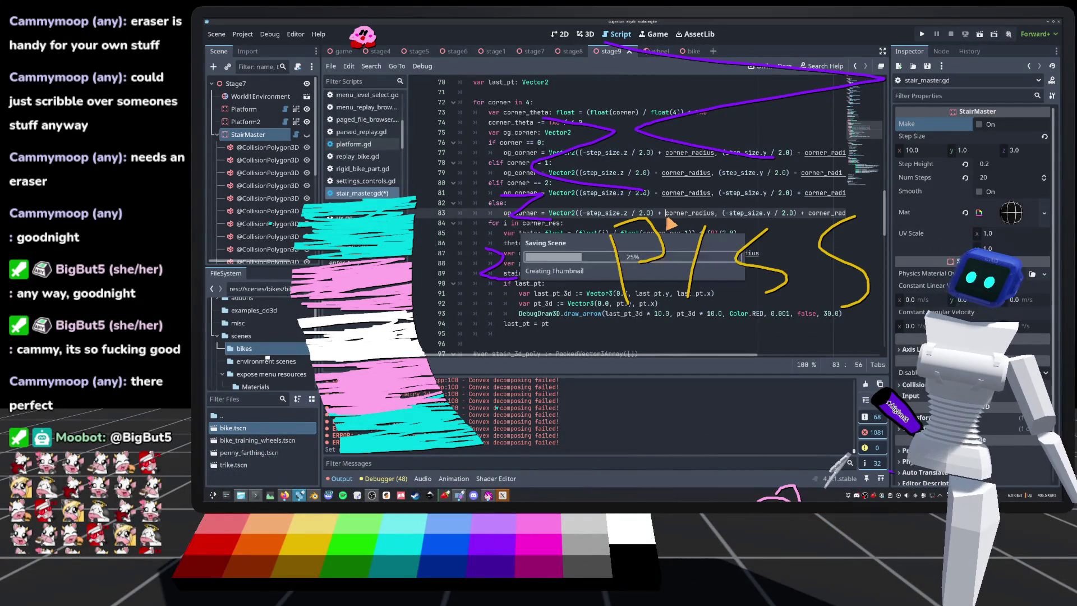
{"action": "key", "text": "ctrl+s"}
{"action": "scroll", "coordinate": [669, 223], "scroll_direction": "up", "scroll_amount": 1}
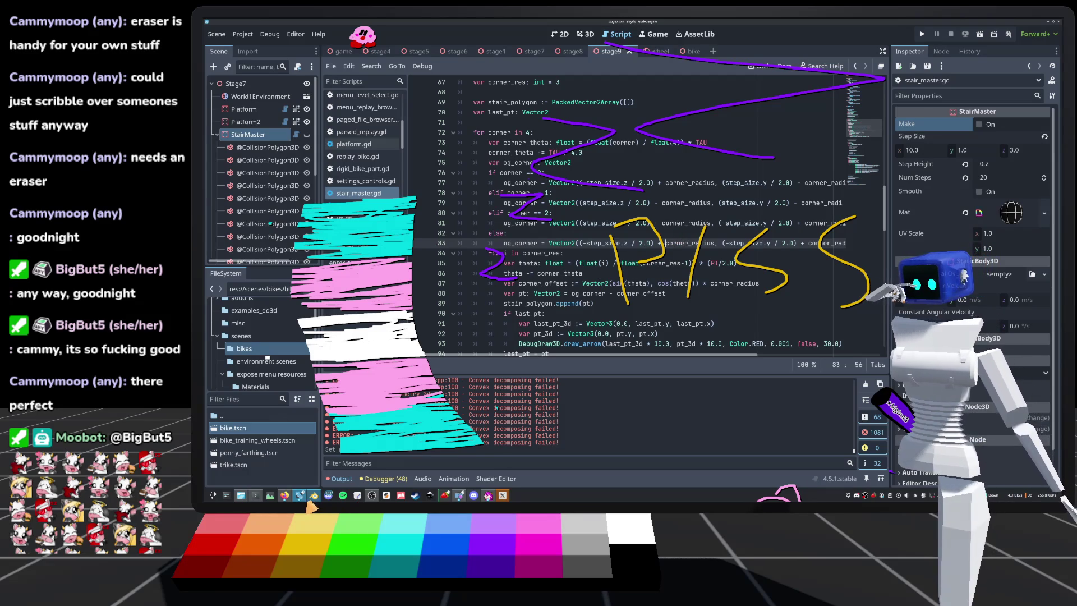
Step: Bring the Godots version manager, listing v4.3 to v4.5.1 stable, to the front
{"action": "mouse_move", "coordinate": [294, 501]}
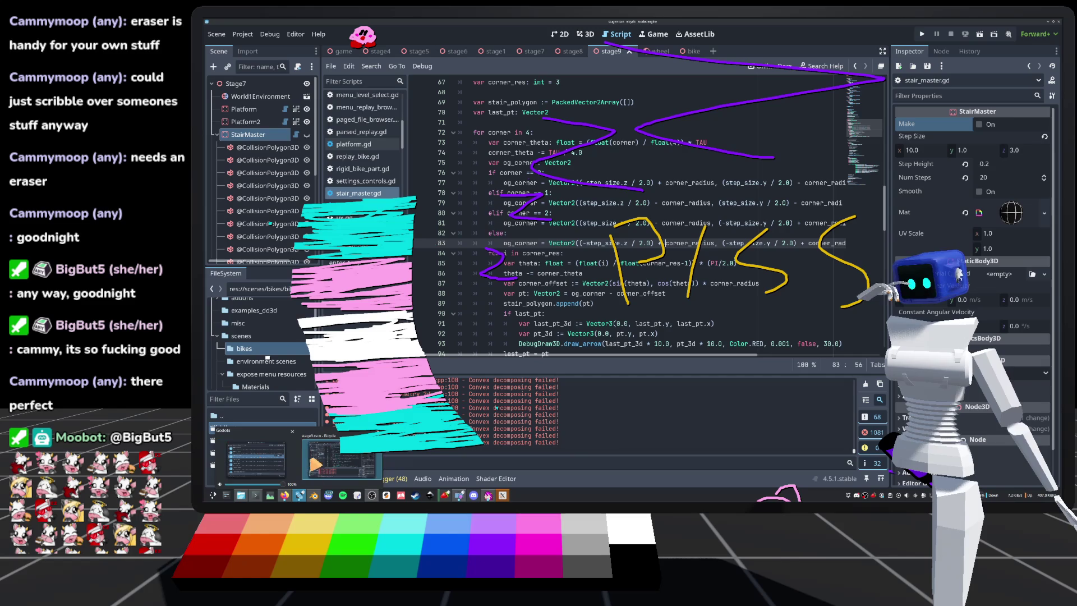
{"action": "left_click", "coordinate": [299, 495]}
{"action": "left_click", "coordinate": [299, 496]}
{"action": "left_click", "coordinate": [299, 496]}
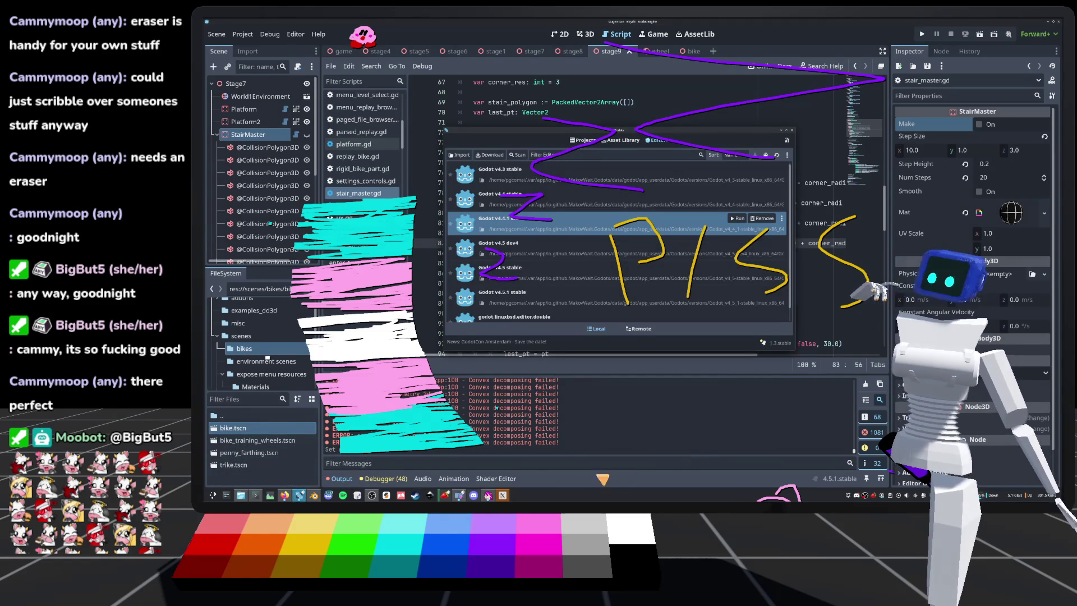
{"action": "mouse_move", "coordinate": [488, 497]}
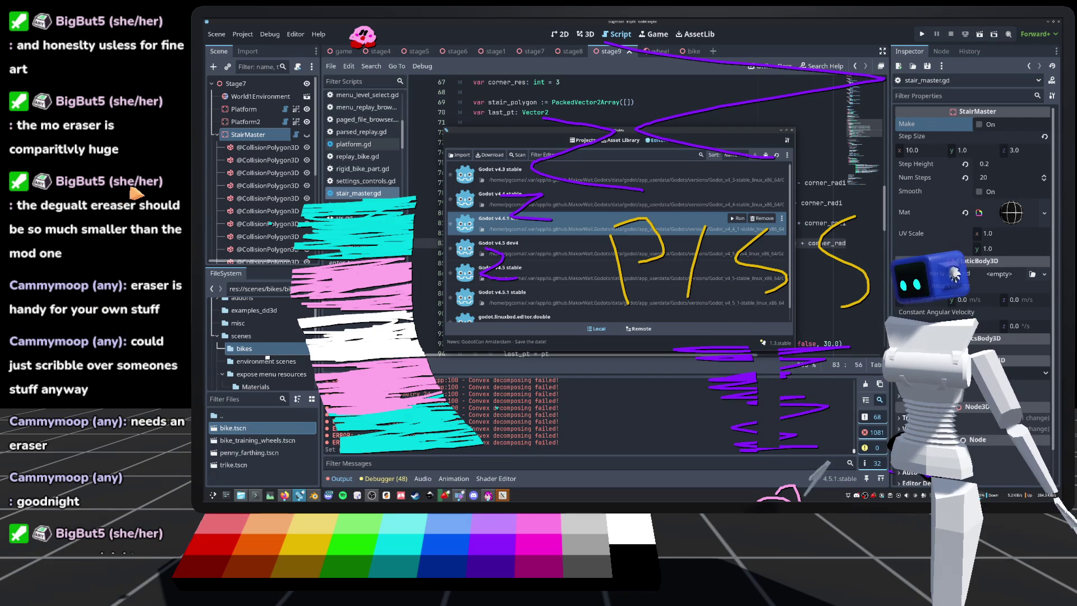
{"action": "mouse_move", "coordinate": [723, 320]}
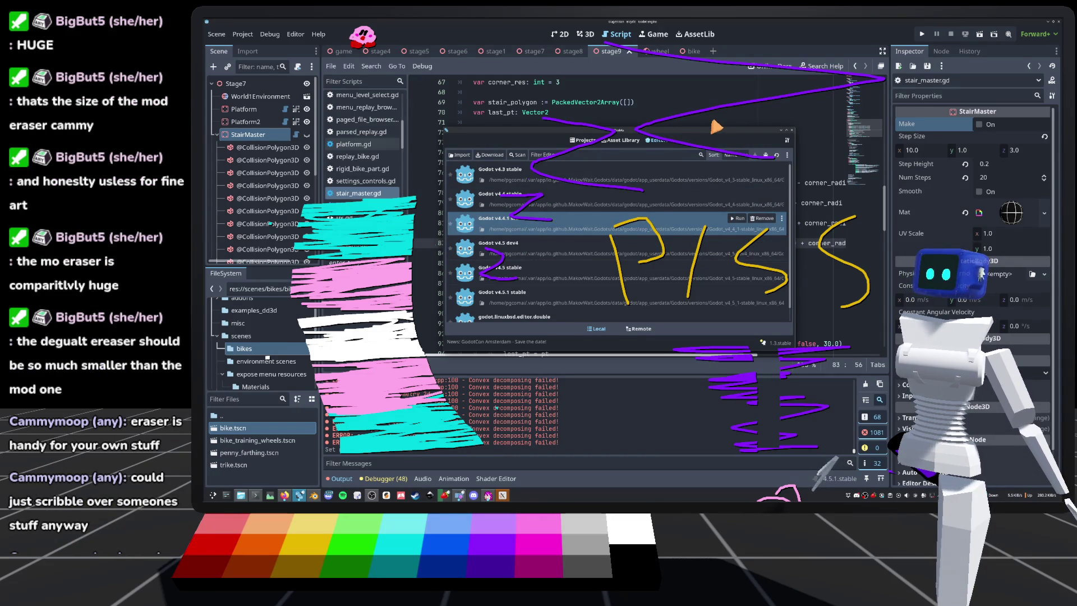
Step: Bring the editor in front of the launcher, then return to the Godot version launcher
{"action": "left_click", "coordinate": [716, 127]}
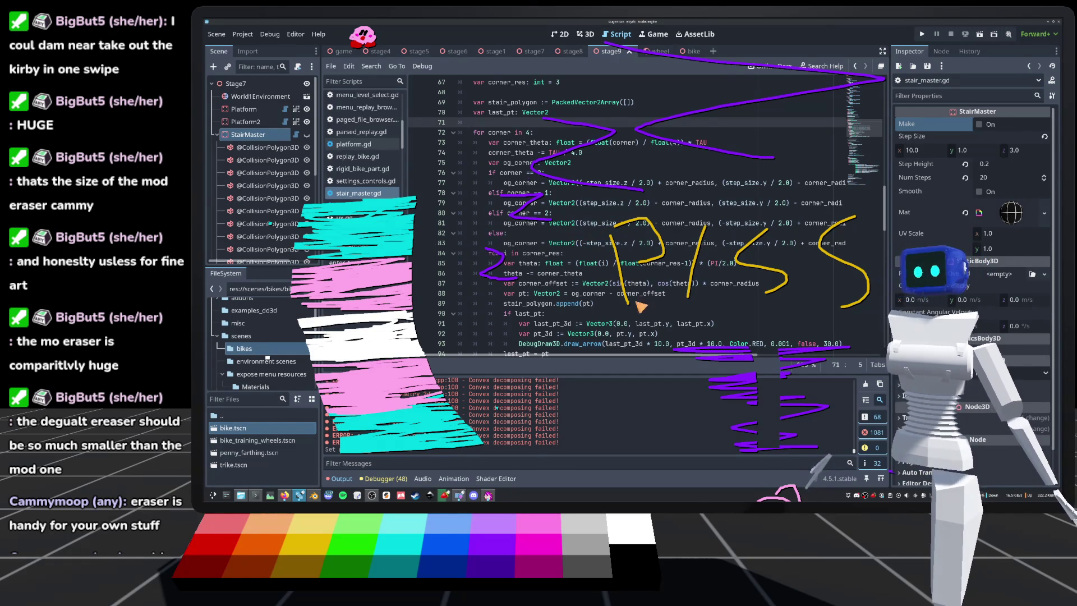
{"action": "left_click", "coordinate": [293, 497]}
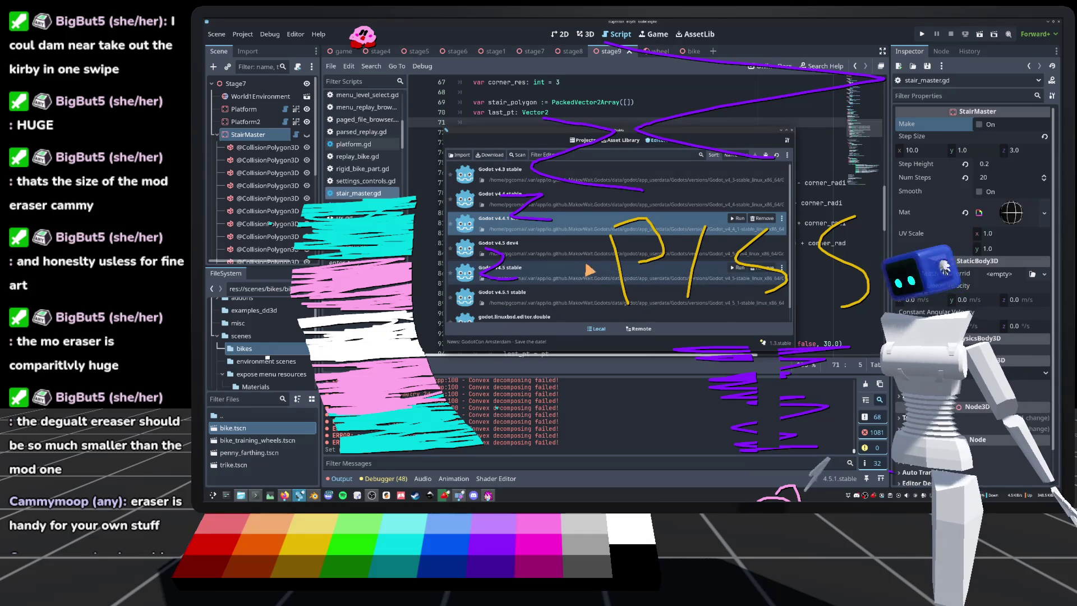
Step: Return to the editor and regenerate the StairMaster stairs in the stage9 3D view
{"action": "left_click", "coordinate": [579, 396]}
{"action": "scroll", "coordinate": [628, 224], "scroll_direction": "down", "scroll_amount": 3}
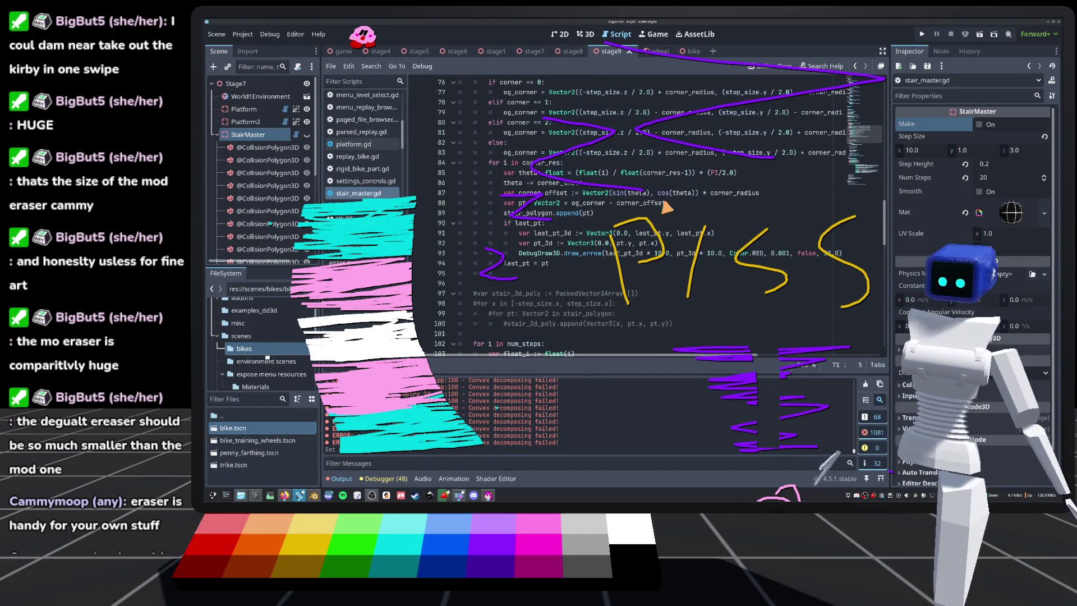
{"action": "left_click", "coordinate": [585, 34]}
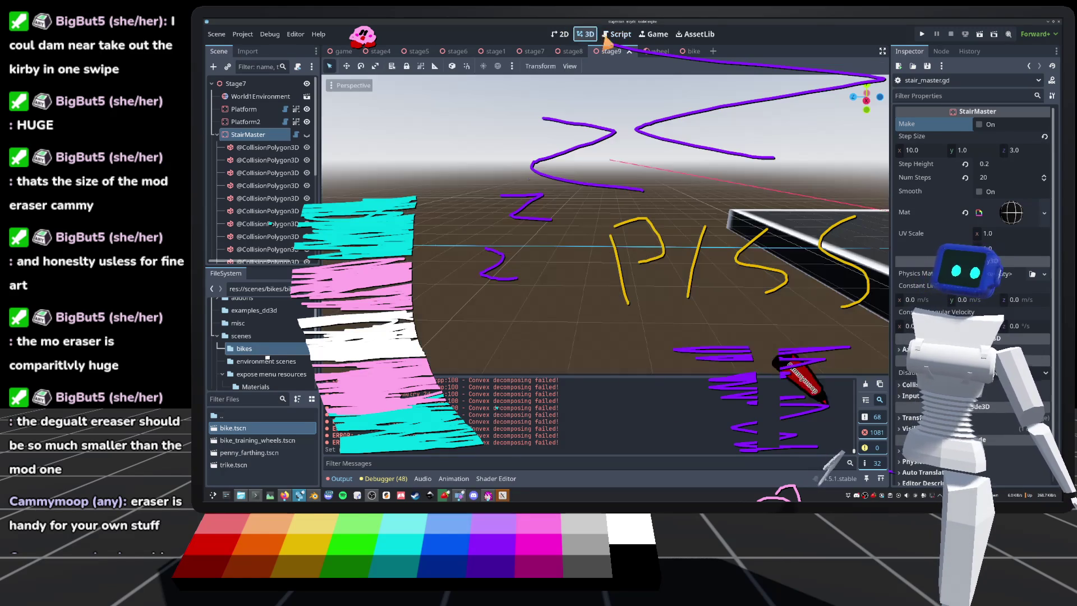
{"action": "left_click", "coordinate": [982, 124]}
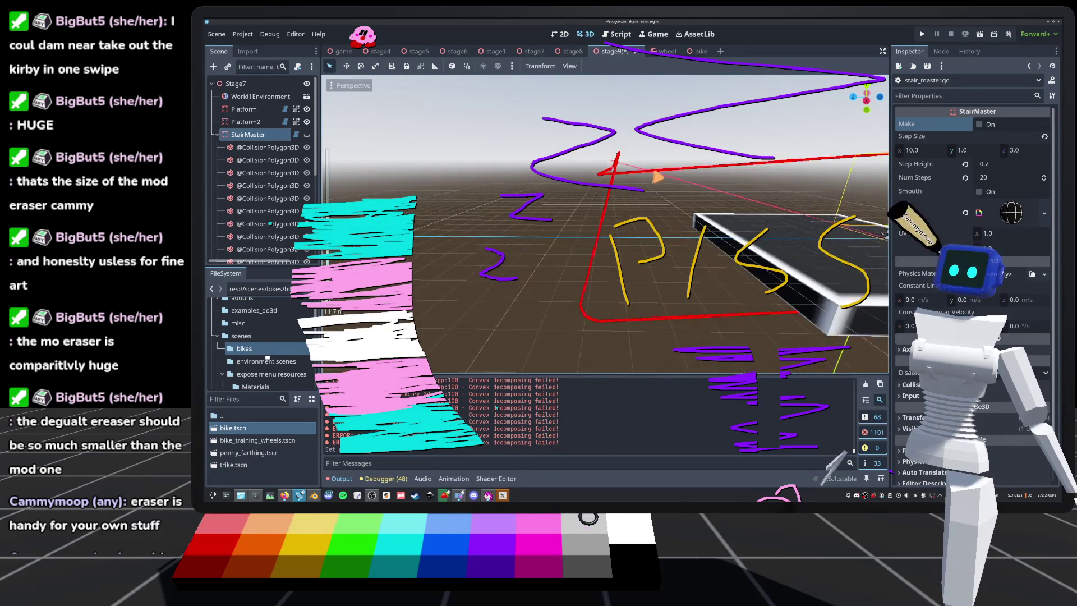
Step: Zoom in on the regenerated stairs, then go back to stair_master.gd at line 86
{"action": "scroll", "coordinate": [782, 236], "scroll_direction": "down", "scroll_amount": 3}
{"action": "scroll", "coordinate": [723, 225], "scroll_direction": "down", "scroll_amount": 2}
{"action": "scroll", "coordinate": [722, 225], "scroll_direction": "up", "scroll_amount": 2}
{"action": "scroll", "coordinate": [806, 231], "scroll_direction": "up", "scroll_amount": 2}
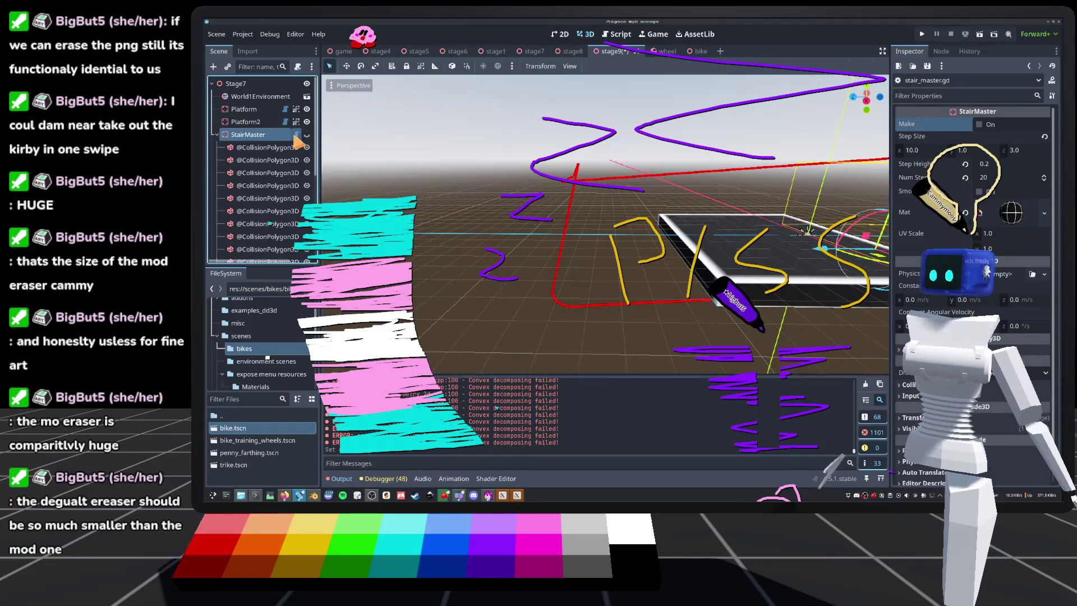
{"action": "key", "text": "ctrl+F3"}
{"action": "left_click", "coordinate": [634, 186]}
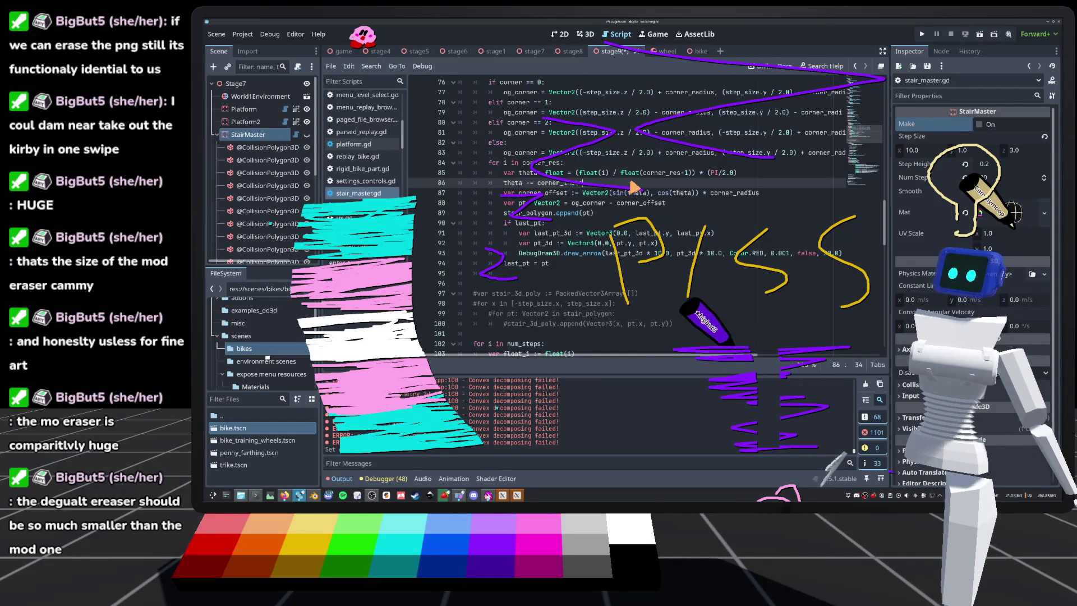
Step: Replace cos with sin on line 87 so both offset components use sin(theta)
{"action": "type", "text": "sin"}
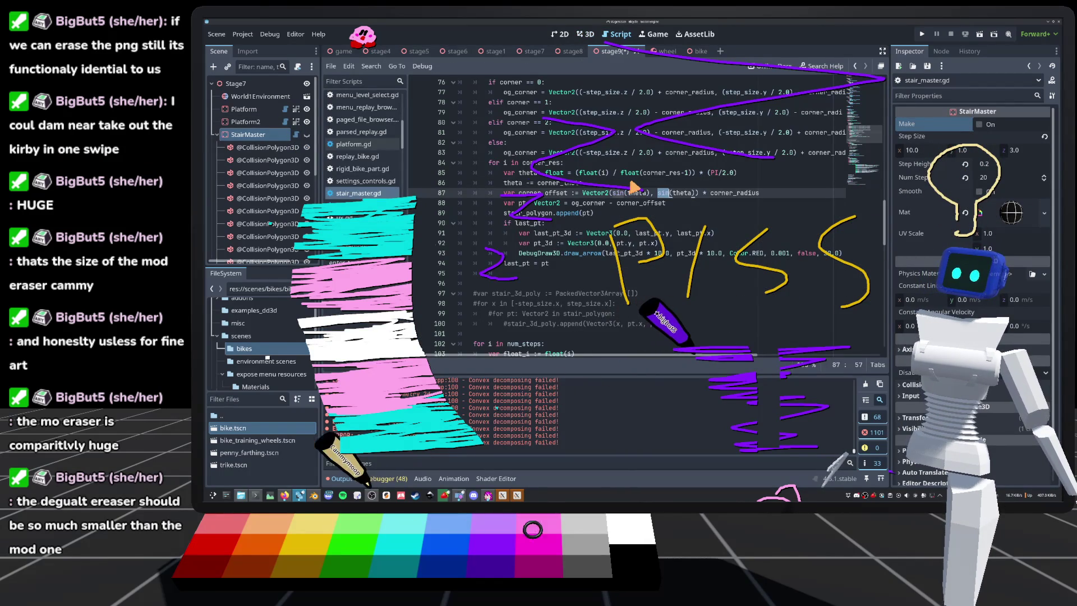
{"action": "left_click", "coordinate": [631, 174]}
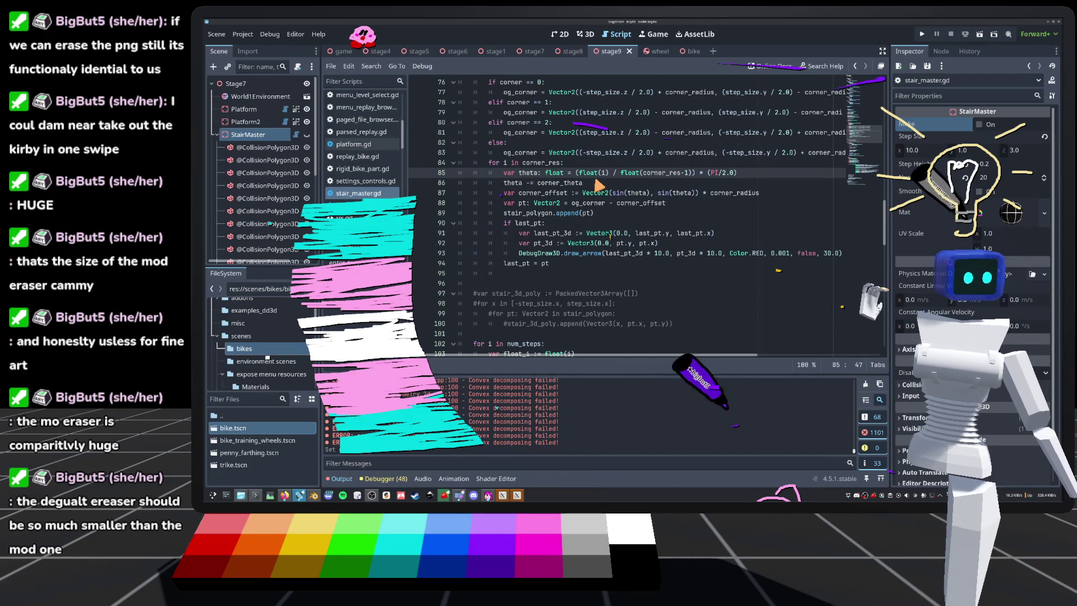
{"action": "mouse_move", "coordinate": [597, 182]}
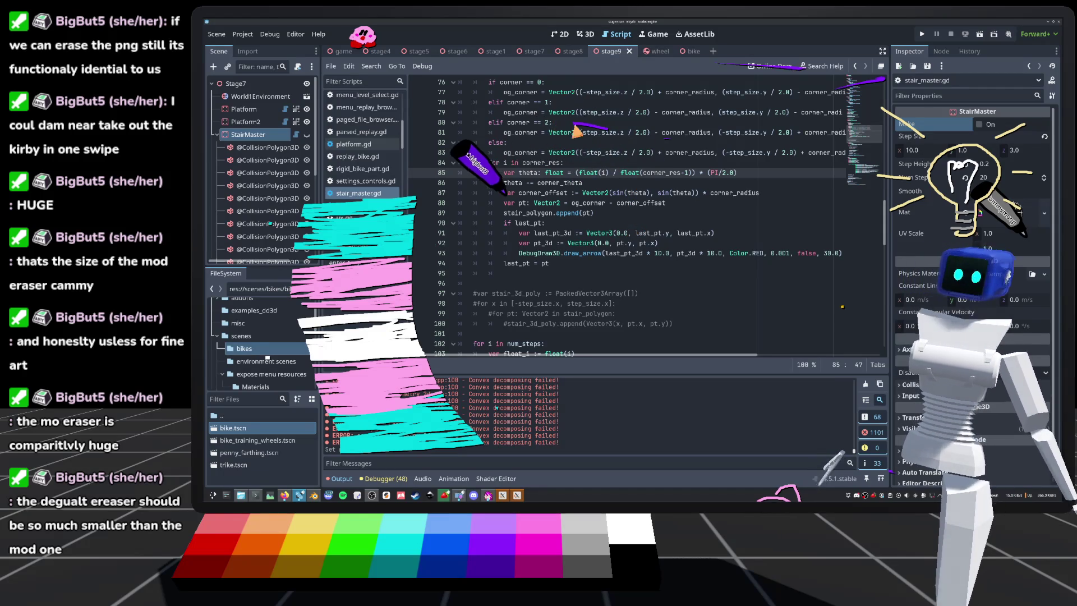
{"action": "left_click", "coordinate": [643, 214]}
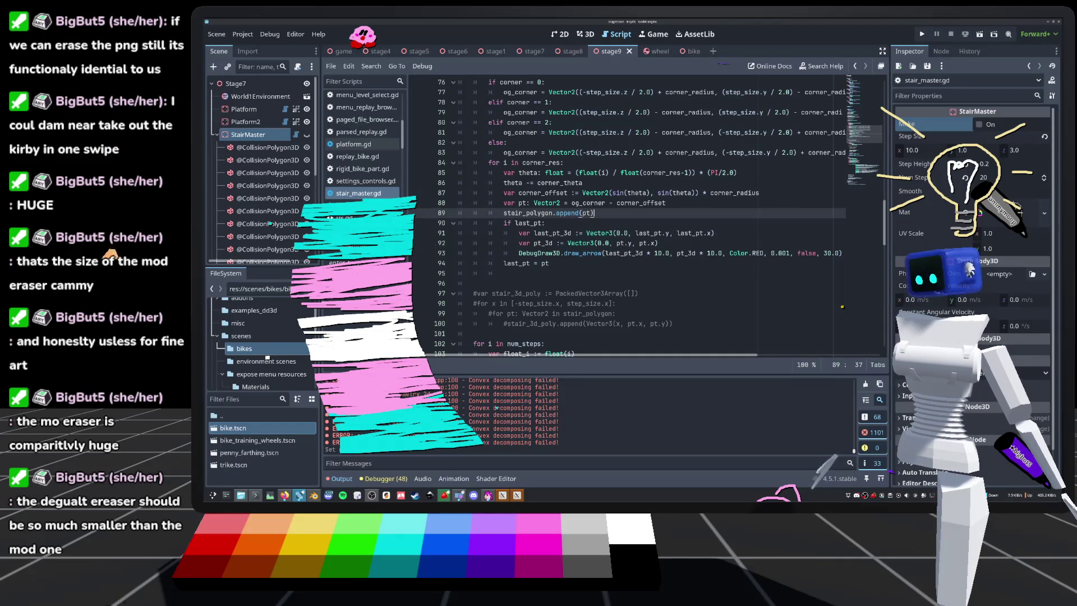
{"action": "key", "text": "Down"}
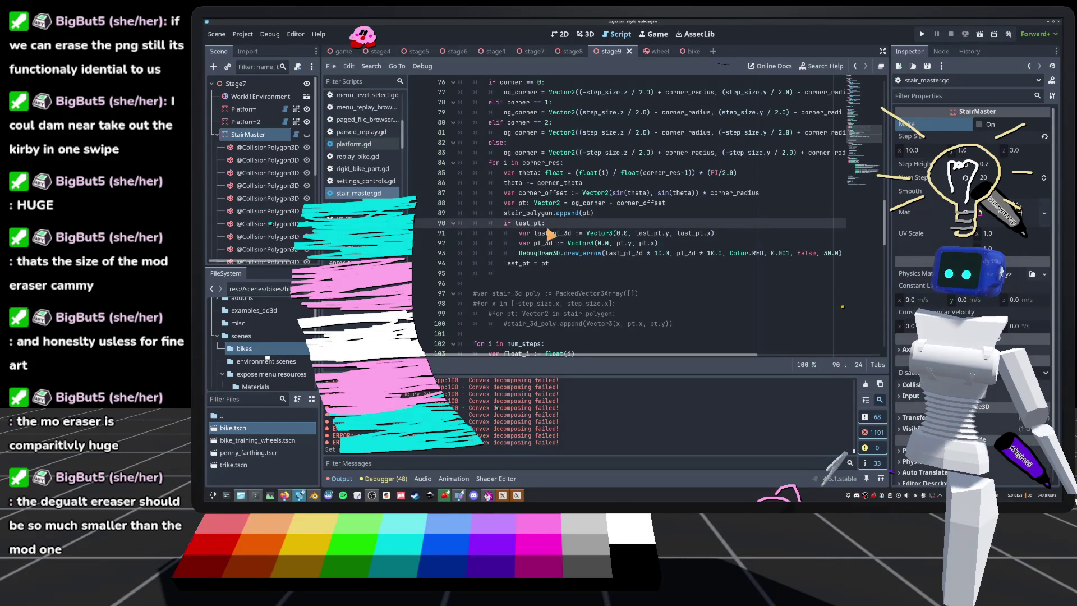
{"action": "scroll", "coordinate": [517, 236], "scroll_direction": "up", "scroll_amount": 1}
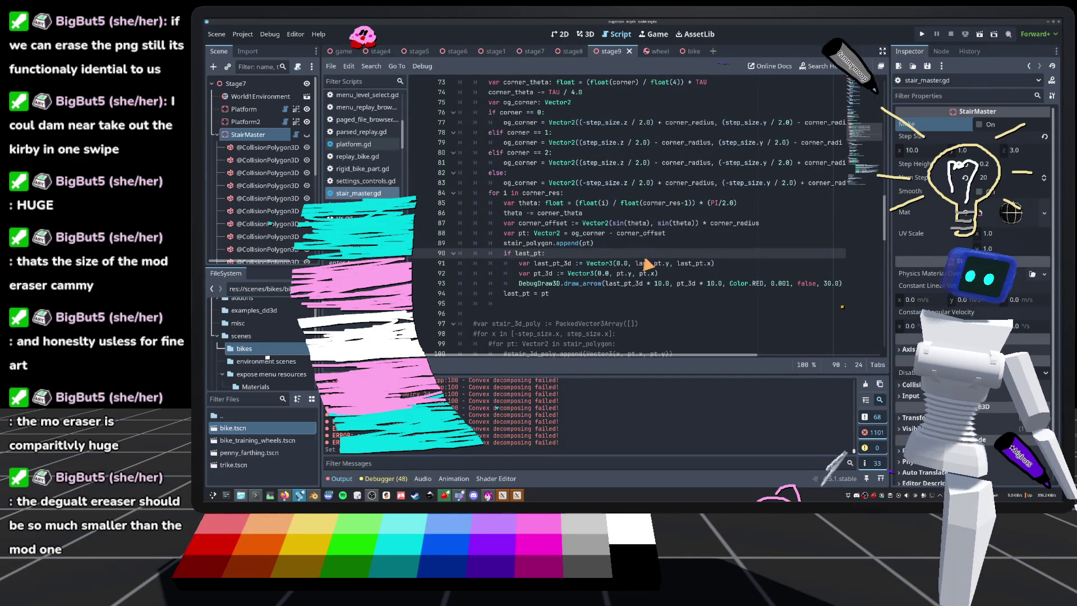
{"action": "scroll", "coordinate": [555, 263], "scroll_direction": "down", "scroll_amount": 1}
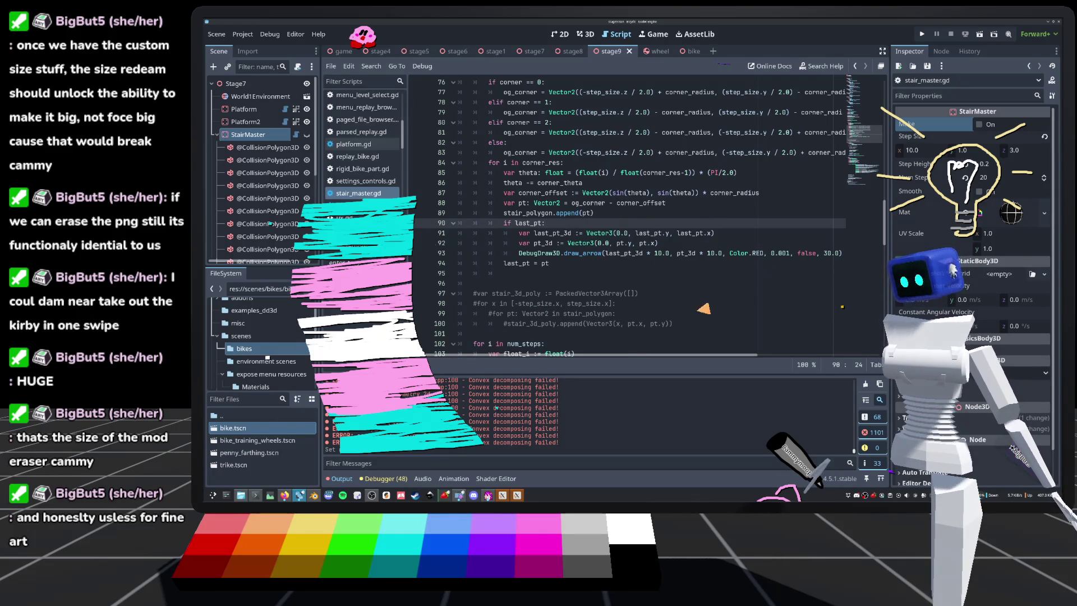
{"action": "right_click", "coordinate": [663, 294]}
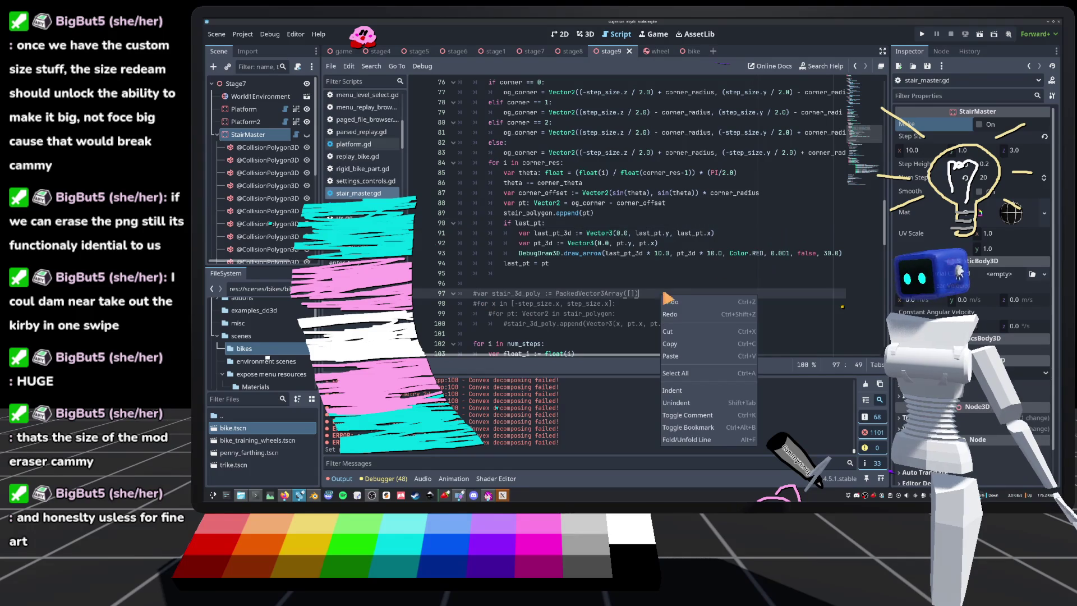
{"action": "left_click", "coordinate": [652, 257]}
{"action": "left_click", "coordinate": [600, 266]}
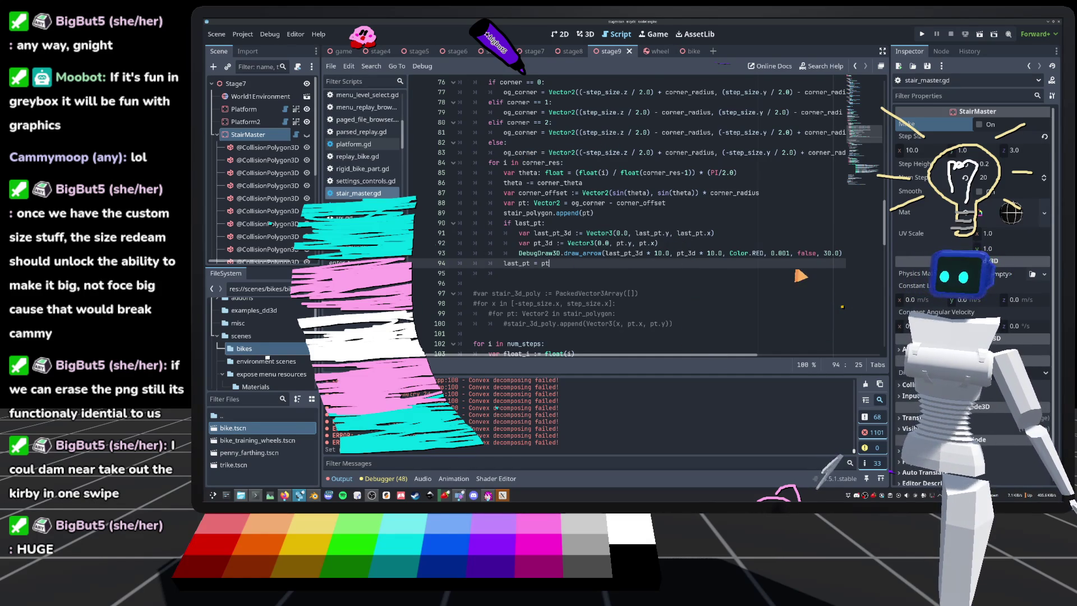
{"action": "scroll", "coordinate": [617, 194], "scroll_direction": "up", "scroll_amount": 1}
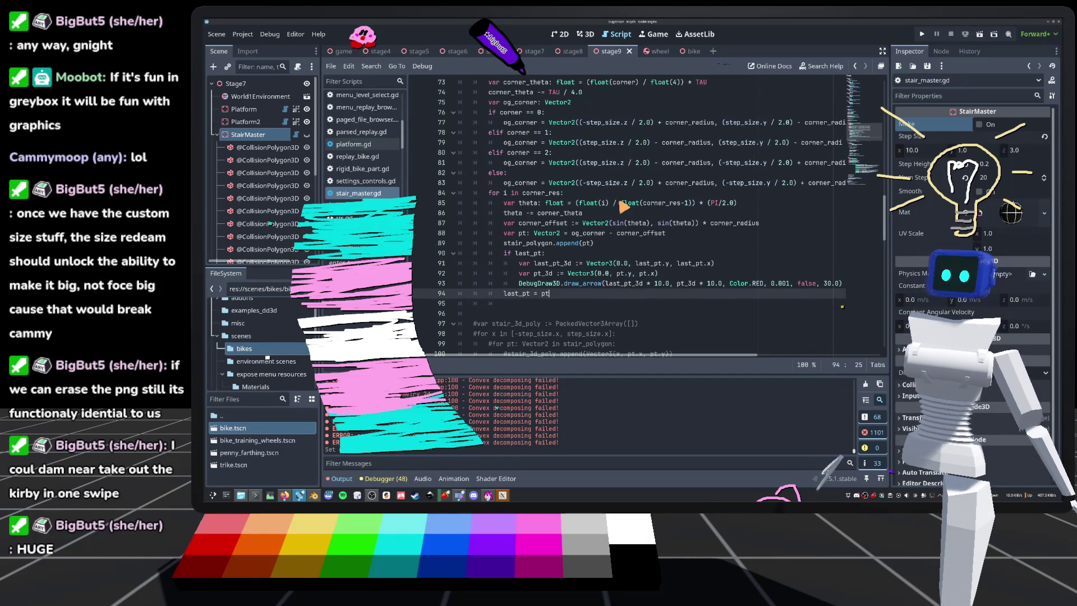
Step: Change line 87's corner offset to Vector2(cos(theta), sin(theta)) and save stair_master.gd
{"action": "double_click", "coordinate": [618, 222]}
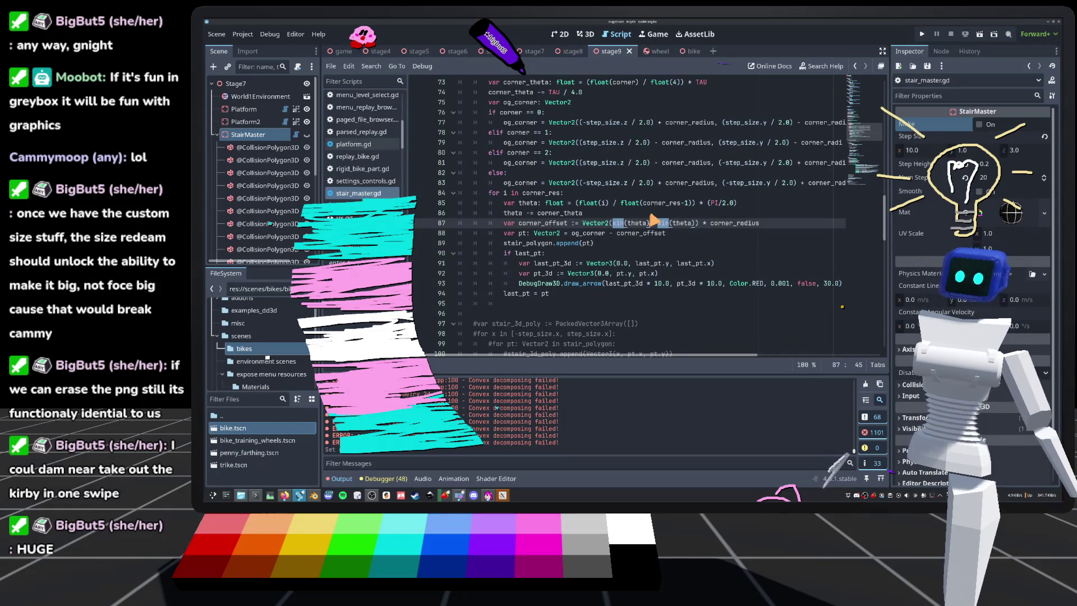
{"action": "double_click", "coordinate": [664, 224]}
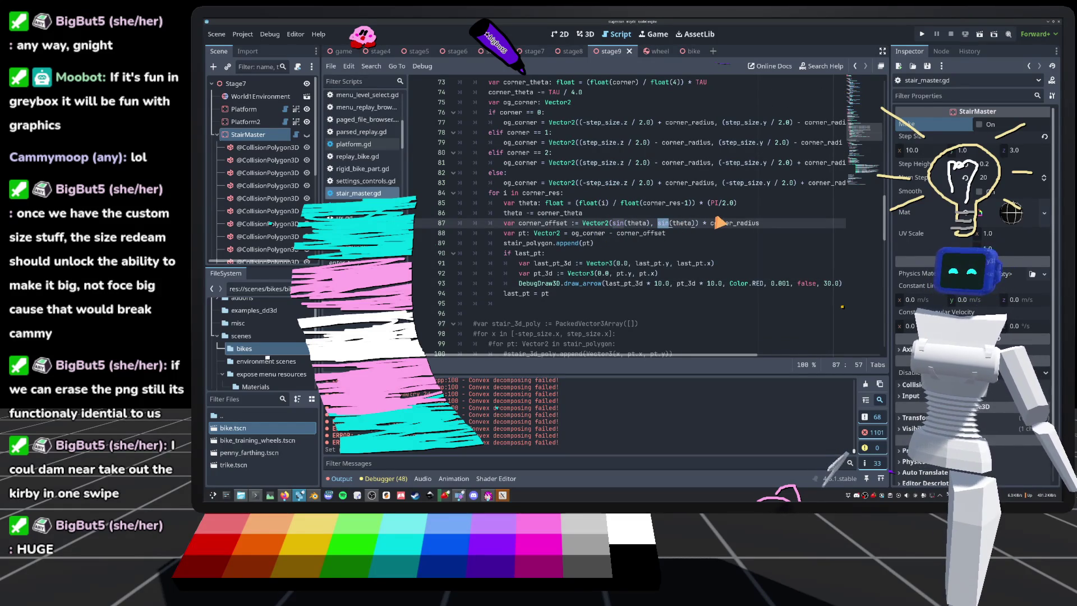
{"action": "type", "text": "co"}
{"action": "left_click", "coordinate": [586, 34]}
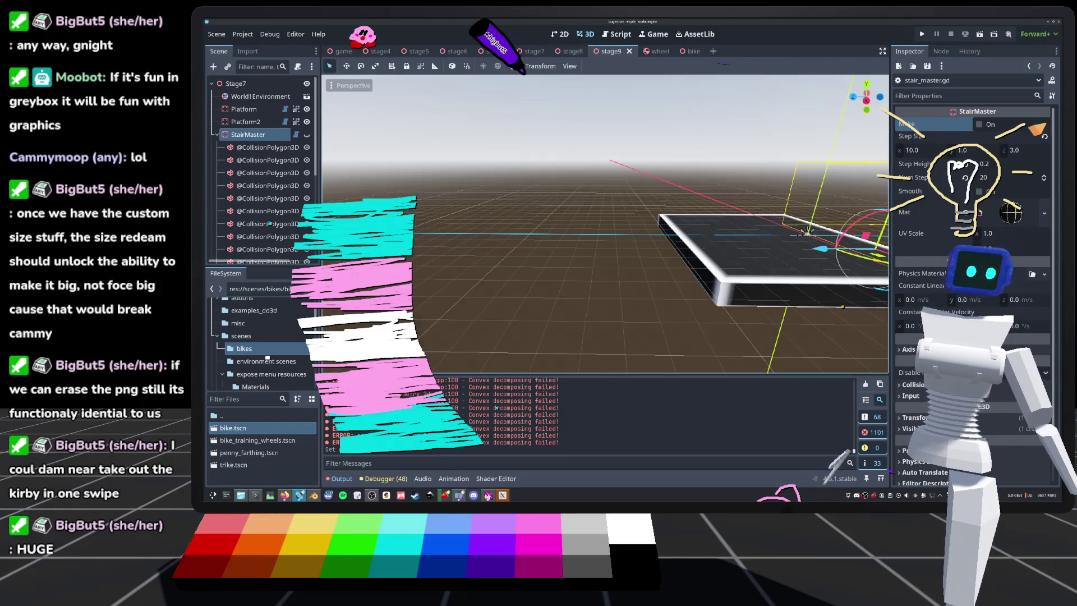
{"action": "key", "text": "f"}
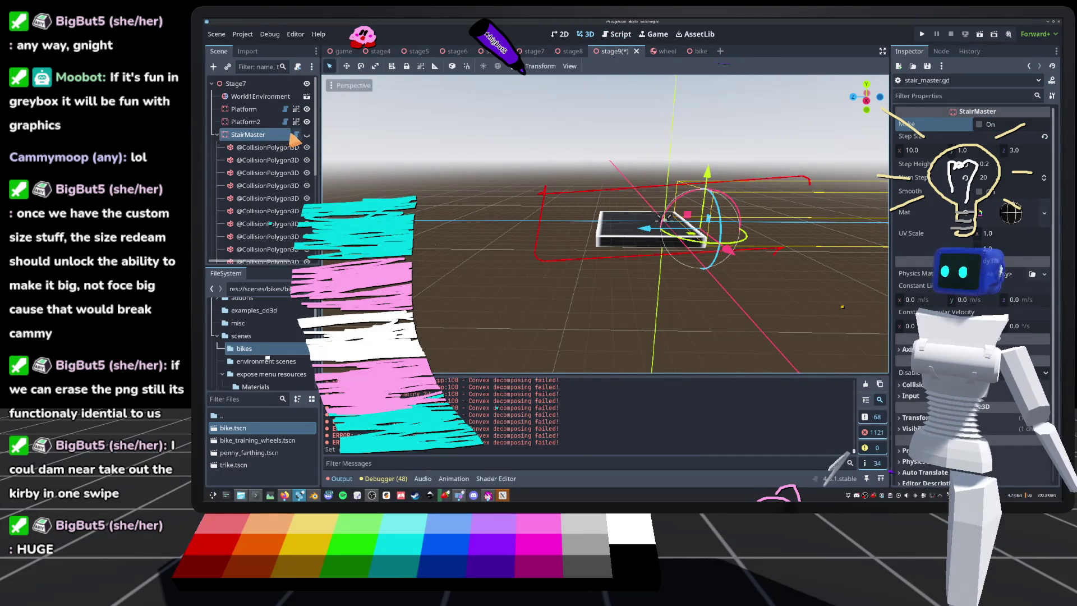
{"action": "left_click", "coordinate": [295, 135]}
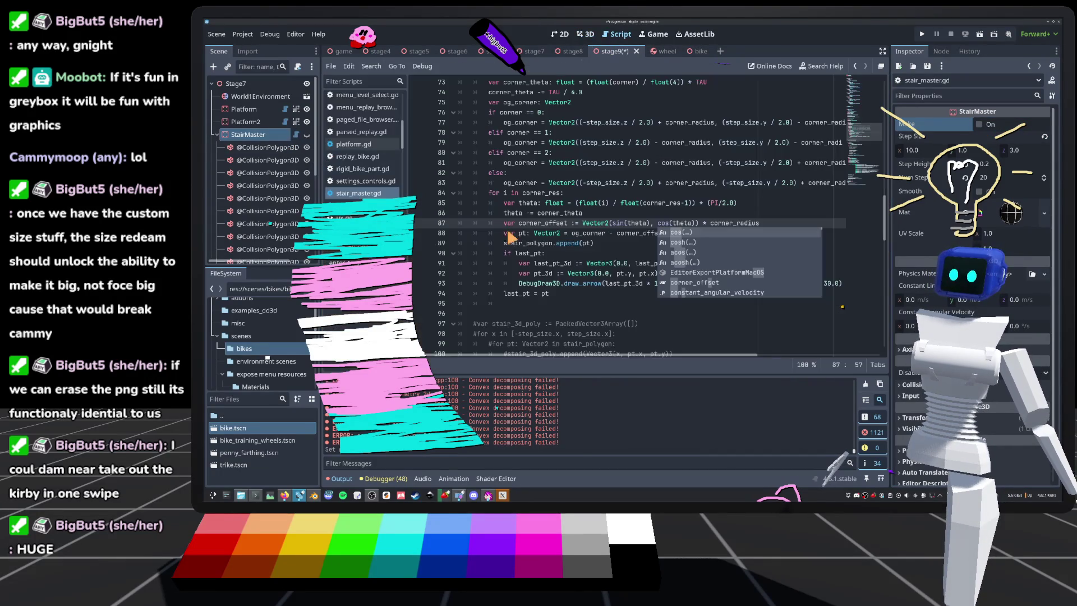
{"action": "double_click", "coordinate": [619, 223]}
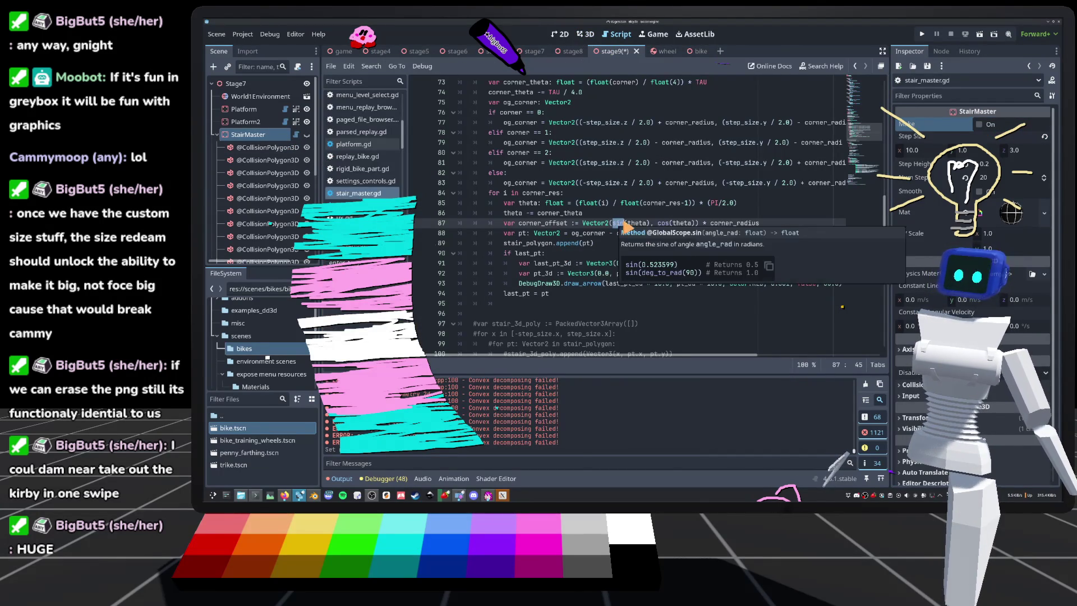
{"action": "type", "text": "cos"}
{"action": "double_click", "coordinate": [663, 224]}
{"action": "type", "text": "sin"}
{"action": "key", "text": "ctrl+s"}
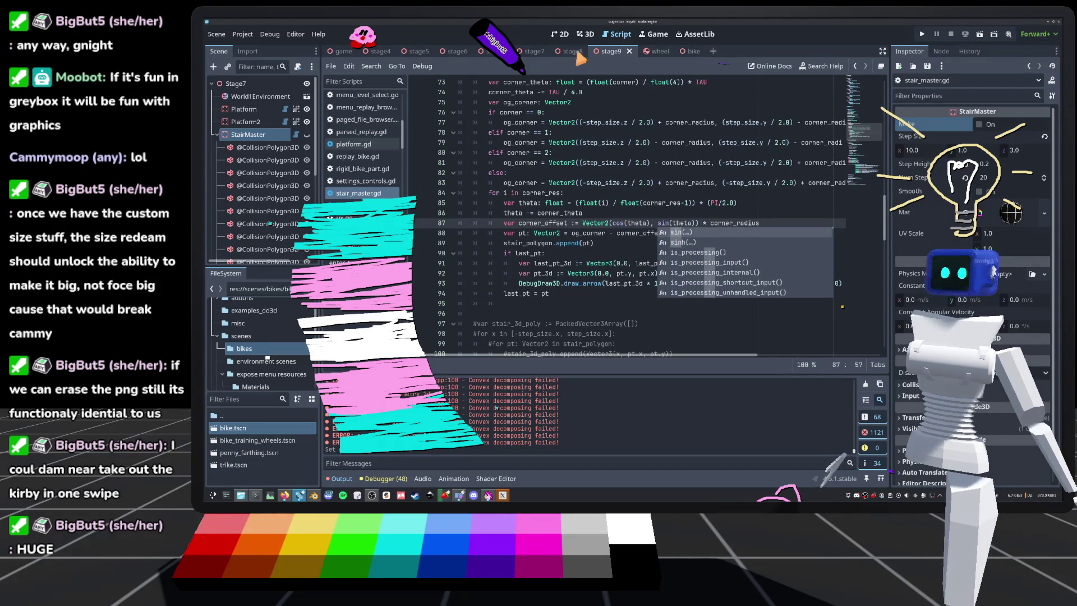
Step: Save and reload stage9, then tick Make to rebuild the rounded stair collision polygons
{"action": "left_click", "coordinate": [588, 35]}
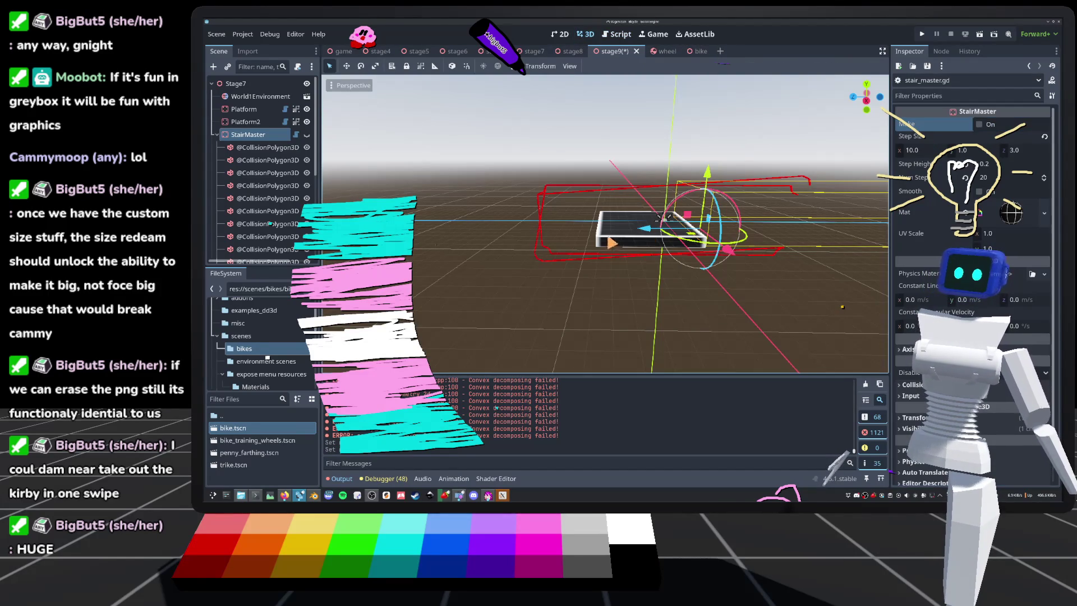
{"action": "left_click", "coordinate": [295, 135]}
{"action": "scroll", "coordinate": [628, 249], "scroll_direction": "down", "scroll_amount": 1}
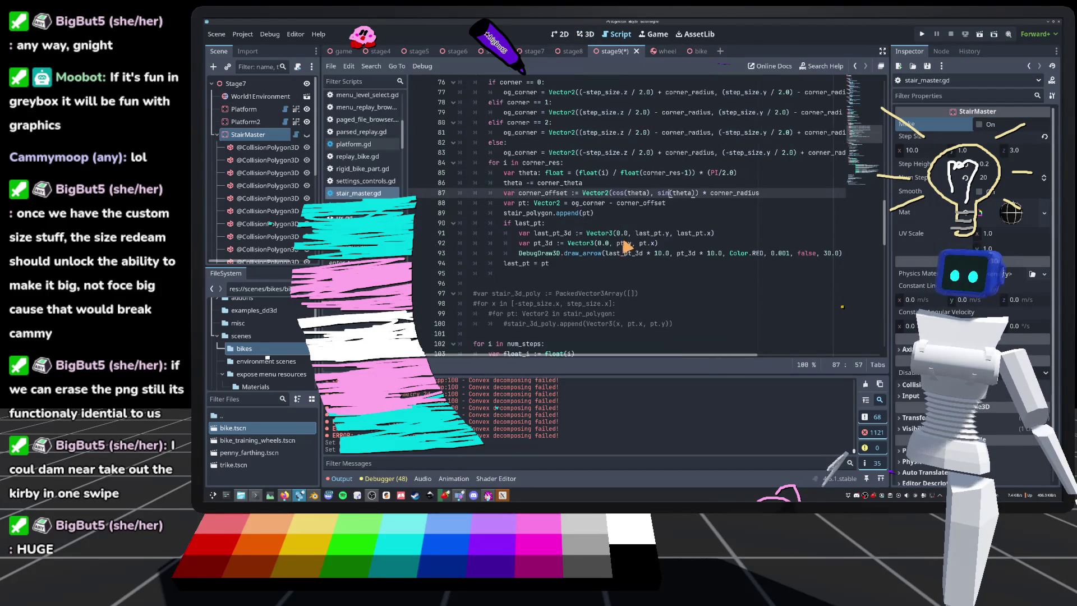
{"action": "left_click", "coordinate": [828, 253]}
{"action": "type", "text": "1"}
{"action": "key", "text": "ctrl+s"}
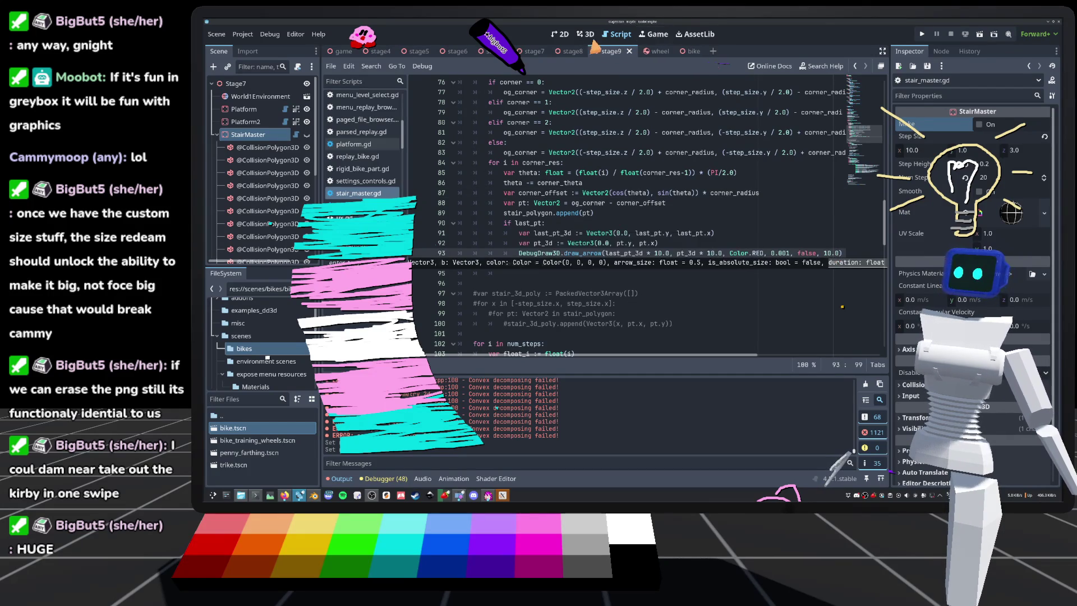
{"action": "left_click", "coordinate": [585, 34]}
{"action": "left_click", "coordinate": [216, 34]}
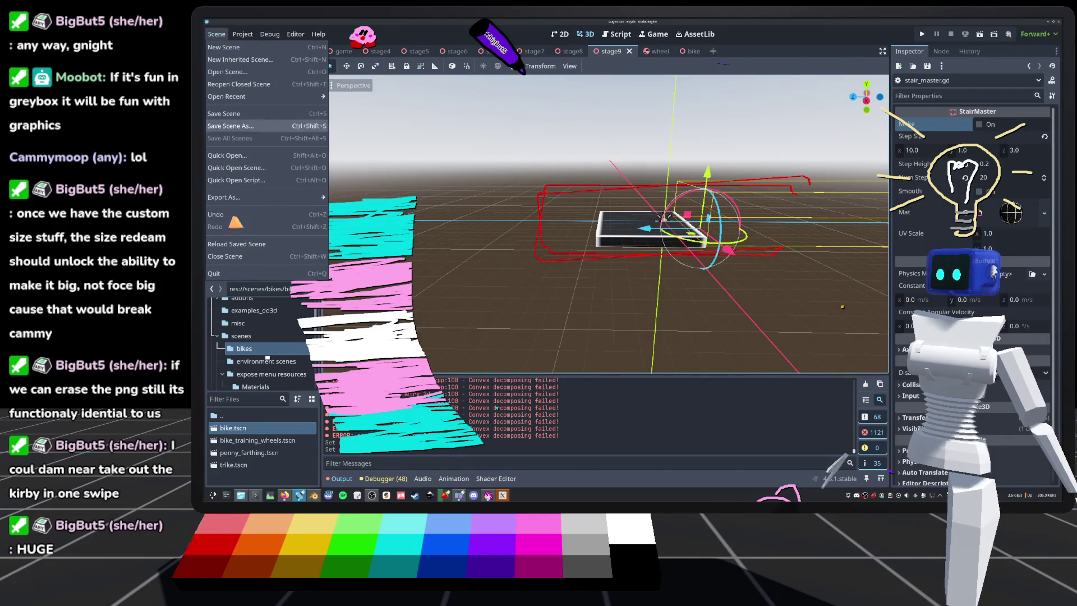
{"action": "left_click", "coordinate": [246, 255]}
{"action": "left_click", "coordinate": [979, 124]}
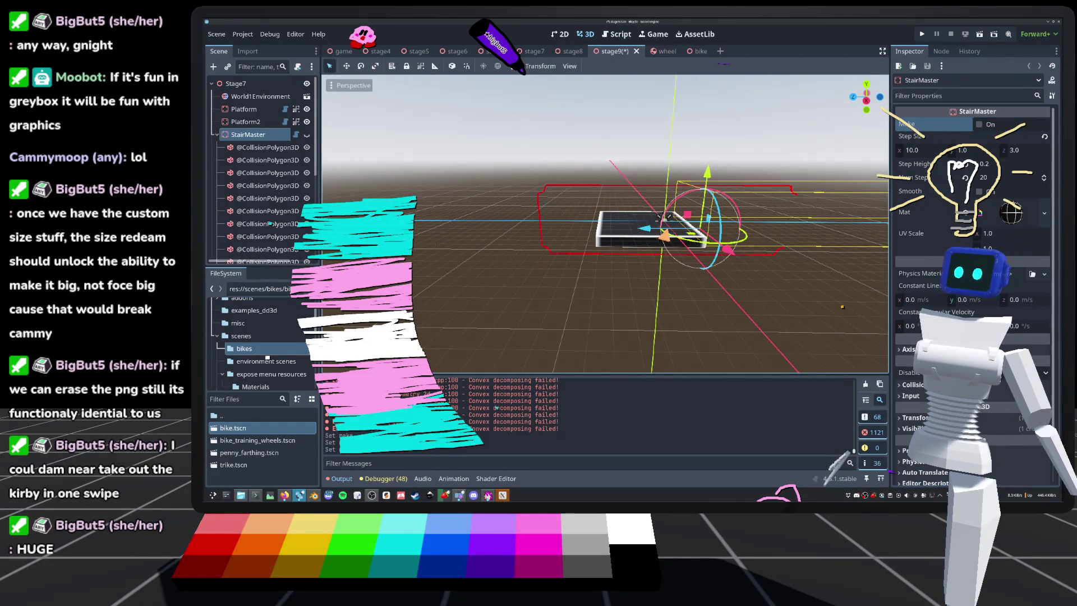
Step: Zoom in and out on the stage9 viewport to inspect the new red stair outline
{"action": "scroll", "coordinate": [606, 224], "scroll_direction": "up", "scroll_amount": 8}
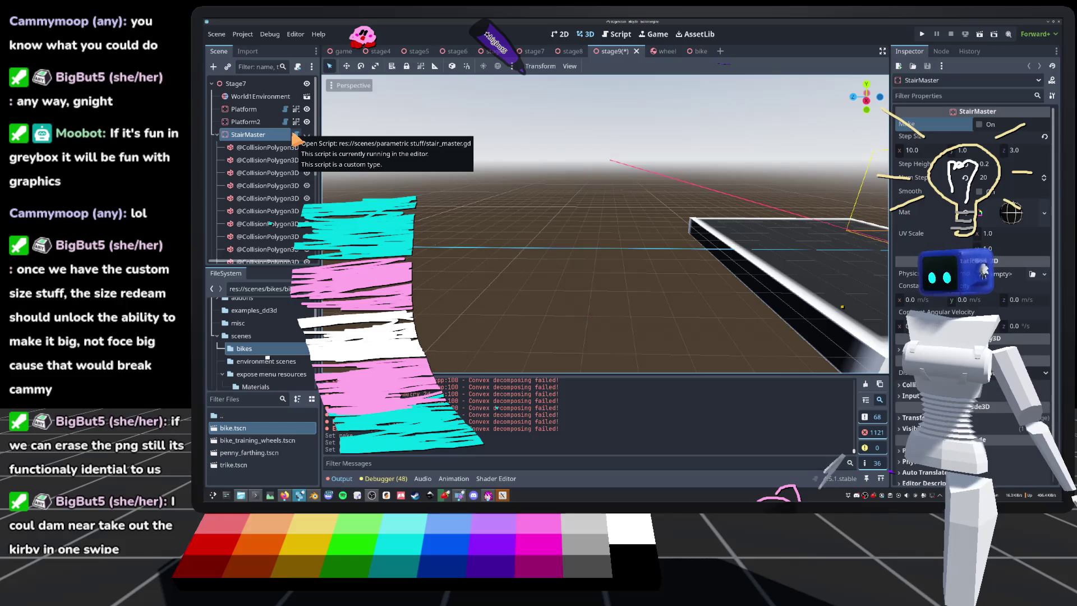
{"action": "scroll", "coordinate": [577, 228], "scroll_direction": "up", "scroll_amount": 2}
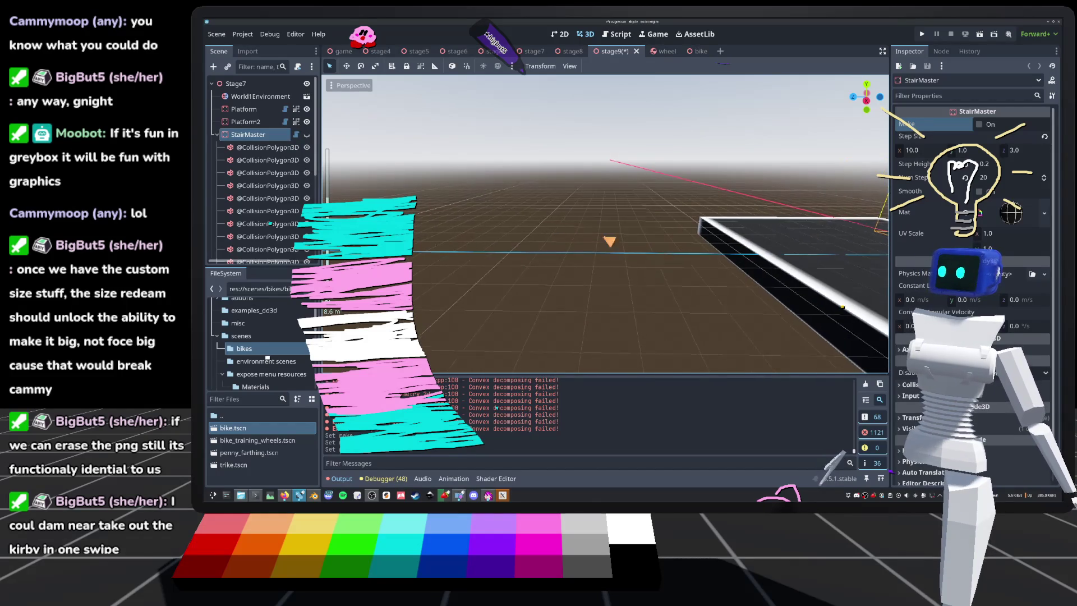
{"action": "scroll", "coordinate": [778, 239], "scroll_direction": "down", "scroll_amount": 5}
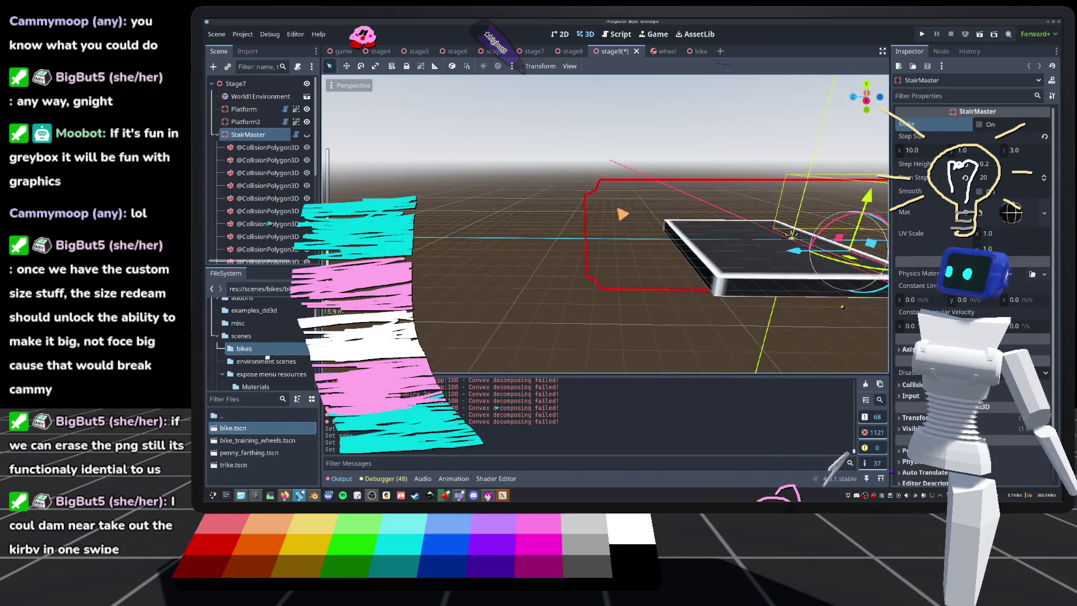
{"action": "scroll", "coordinate": [779, 240], "scroll_direction": "up", "scroll_amount": 5}
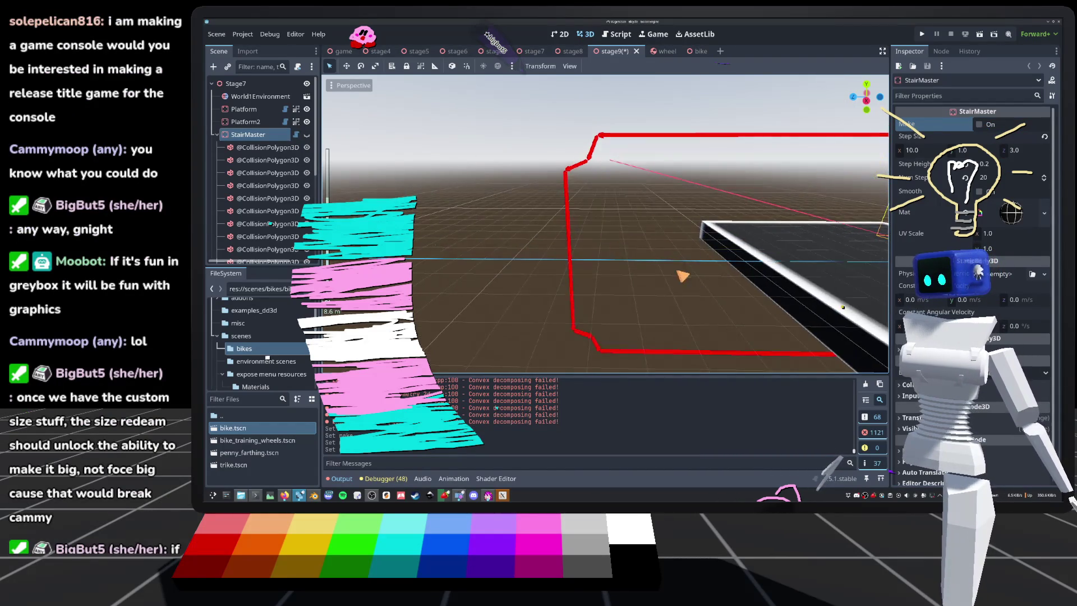
{"action": "scroll", "coordinate": [605, 224], "scroll_direction": "up", "scroll_amount": 2}
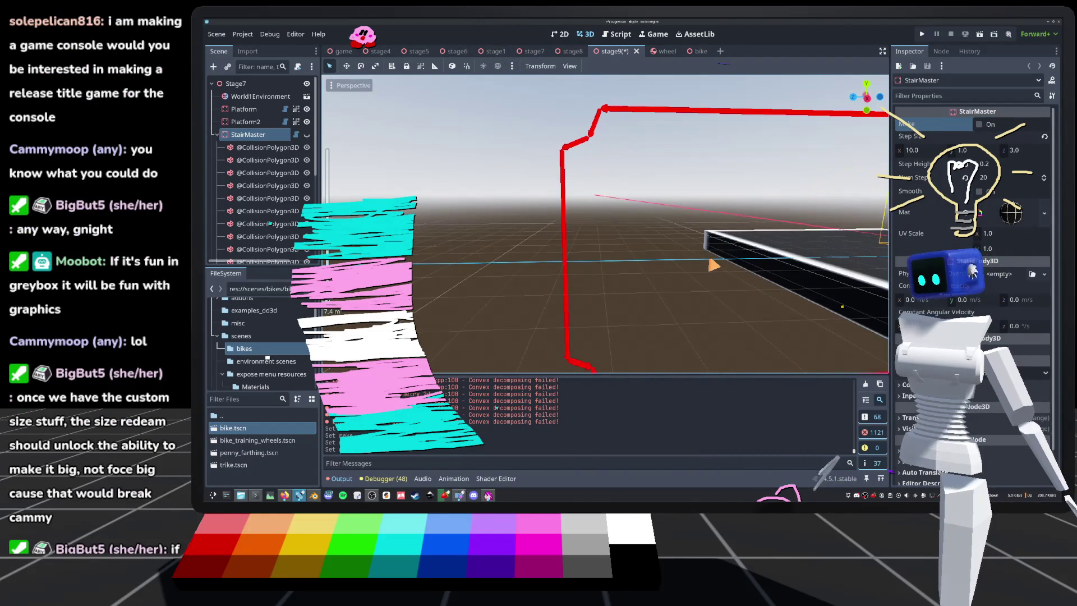
{"action": "scroll", "coordinate": [605, 224], "scroll_direction": "down", "scroll_amount": 2}
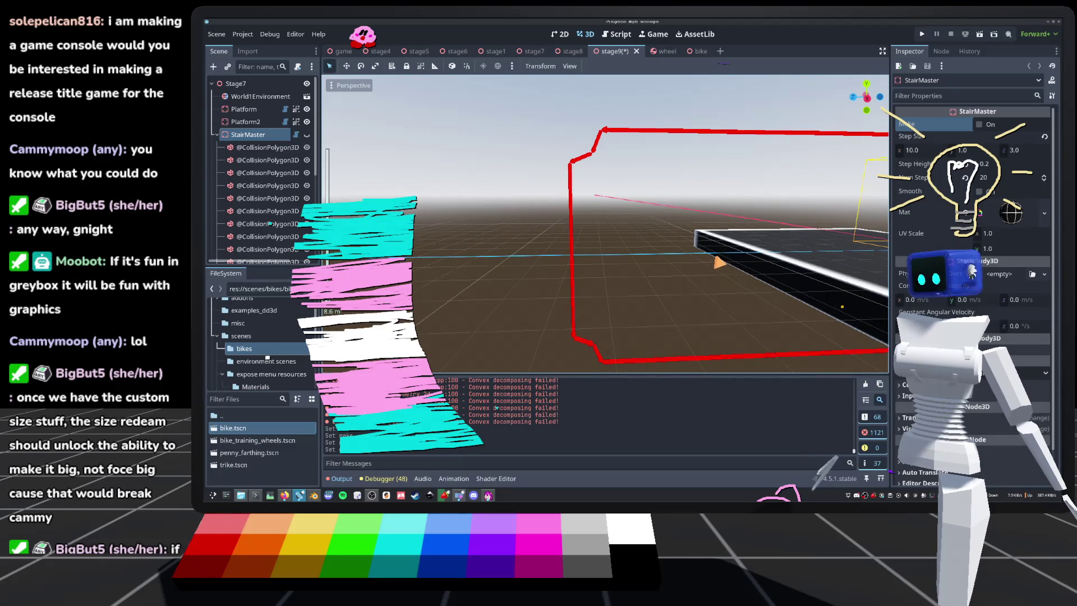
{"action": "scroll", "coordinate": [606, 225], "scroll_direction": "down", "scroll_amount": 4}
{"action": "scroll", "coordinate": [606, 225], "scroll_direction": "down", "scroll_amount": 2}
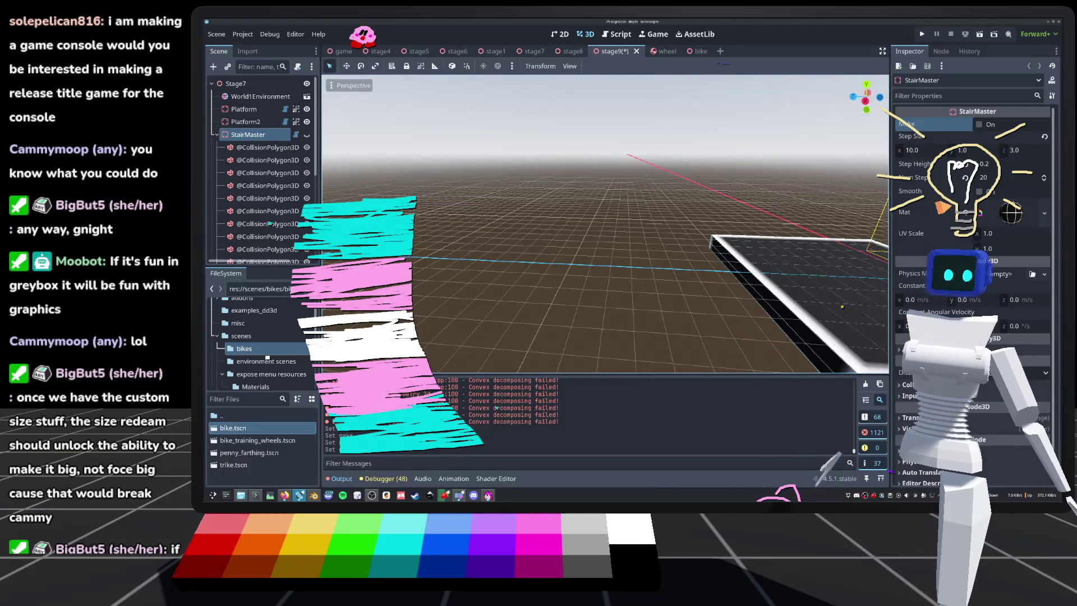
Step: Frame StairMaster from the front view, orbit to a side view, save stage9 and open stair_master.gd
{"action": "key", "text": "f"}
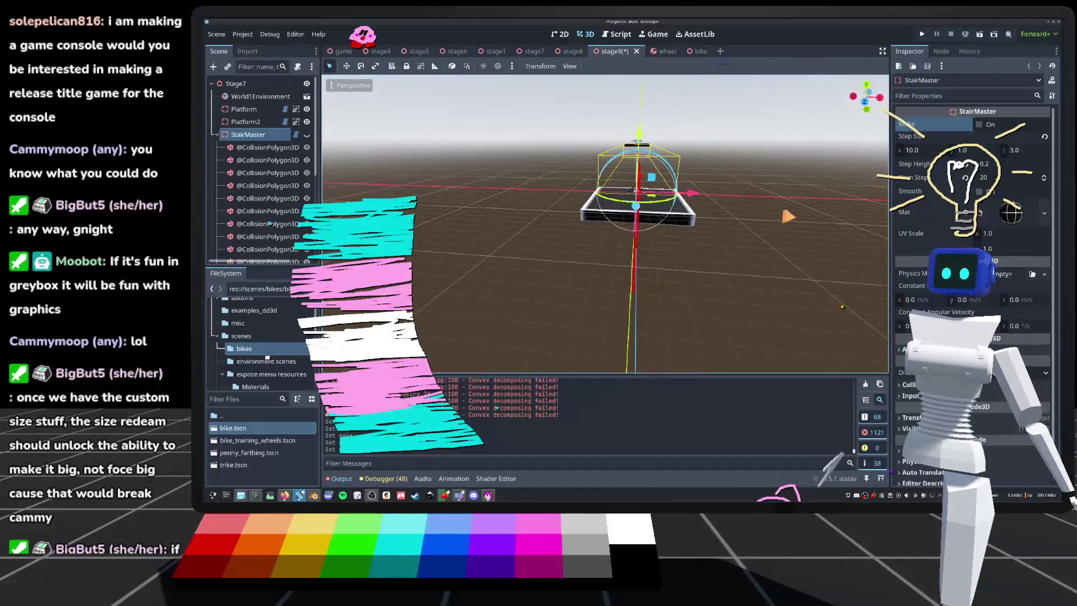
{"action": "scroll", "coordinate": [630, 188], "scroll_direction": "up", "scroll_amount": 5}
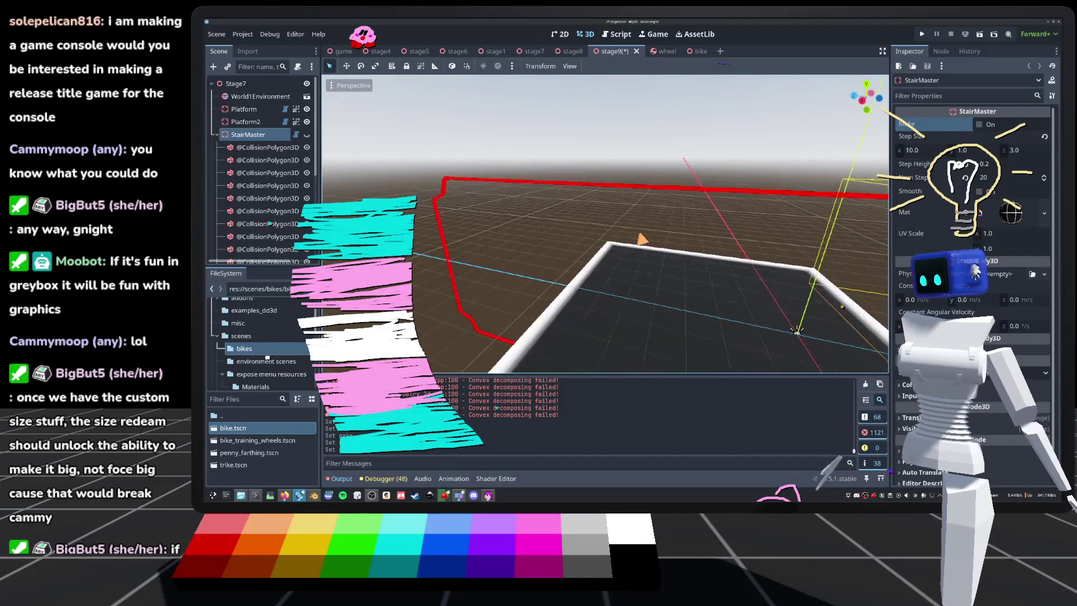
{"action": "key", "text": "f"}
{"action": "key", "text": "KP_1"}
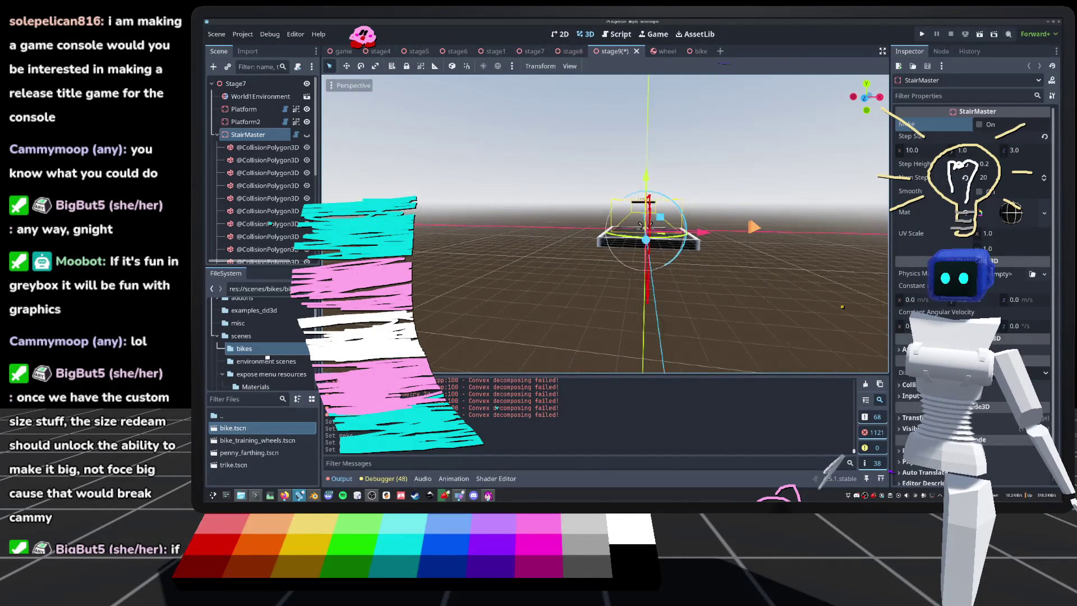
{"action": "left_click_drag", "start_coordinate": [641, 224], "coordinate": [729, 247]}
{"action": "key", "text": "ctrl+s"}
{"action": "left_click", "coordinate": [296, 135]}
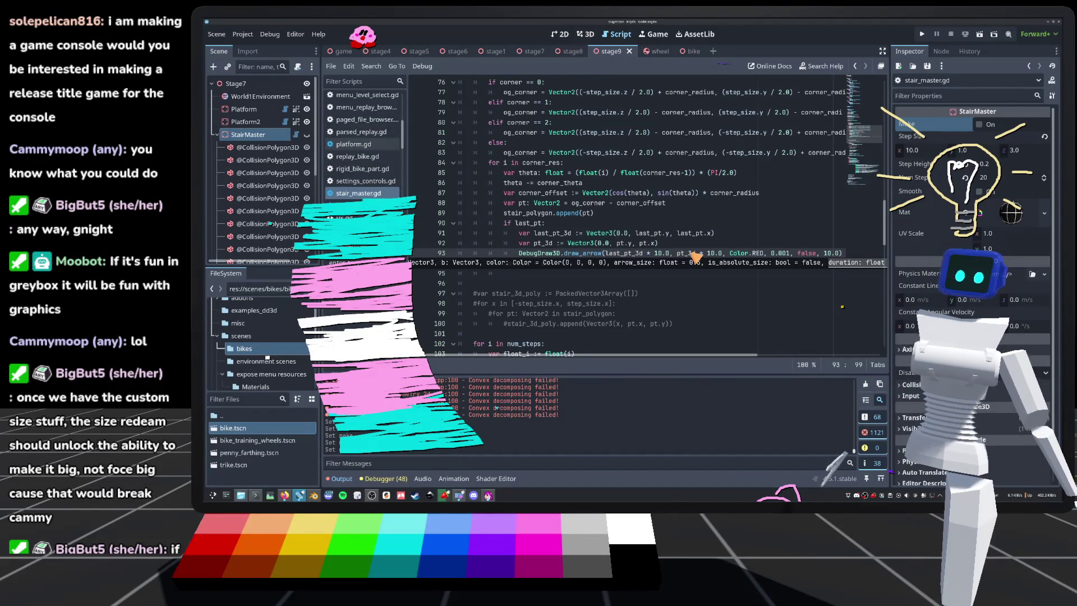
Step: Place the caret on line 91 and bring up the Godots launcher's Editors list
{"action": "left_click", "coordinate": [650, 236]}
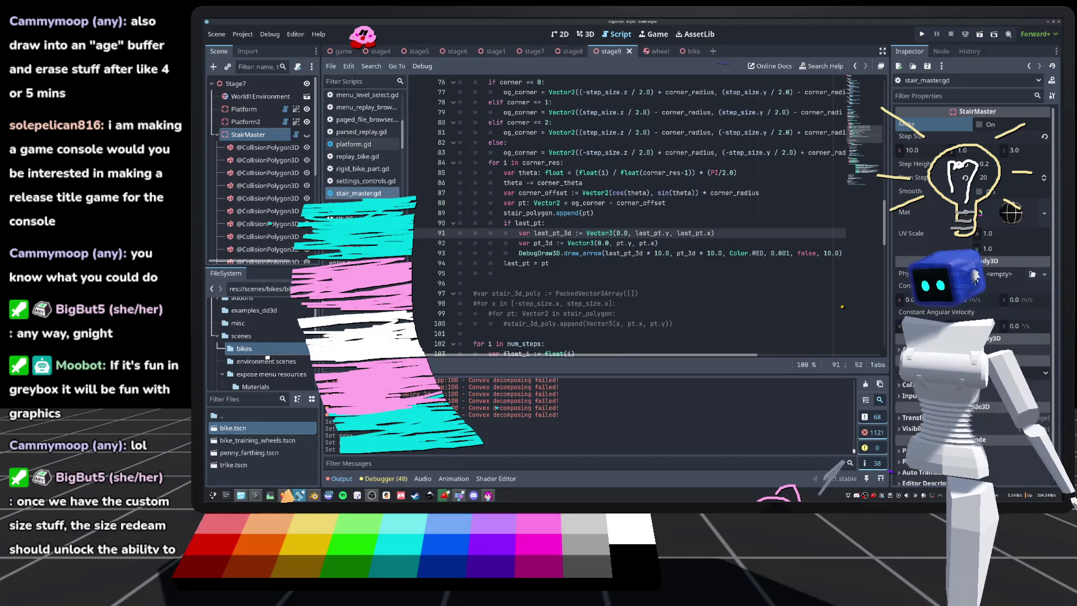
{"action": "left_click", "coordinate": [299, 494]}
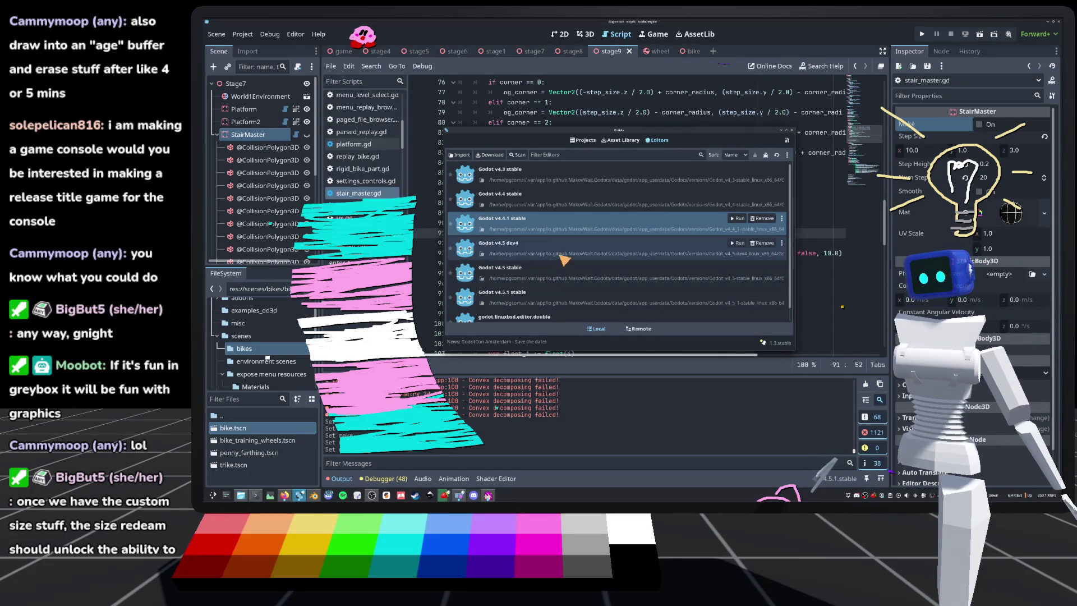
Step: Launch Godot v4.4.1 stable and open the SnekStudio project from the Project Manager
{"action": "double_click", "coordinate": [520, 224]}
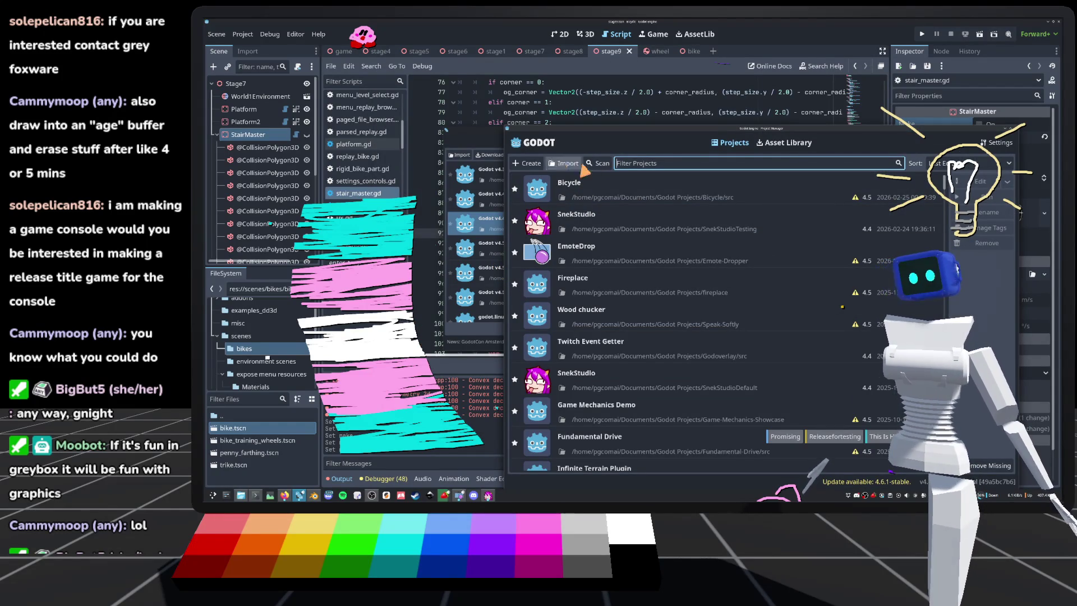
{"action": "left_click_drag", "start_coordinate": [614, 143], "coordinate": [560, 119]}
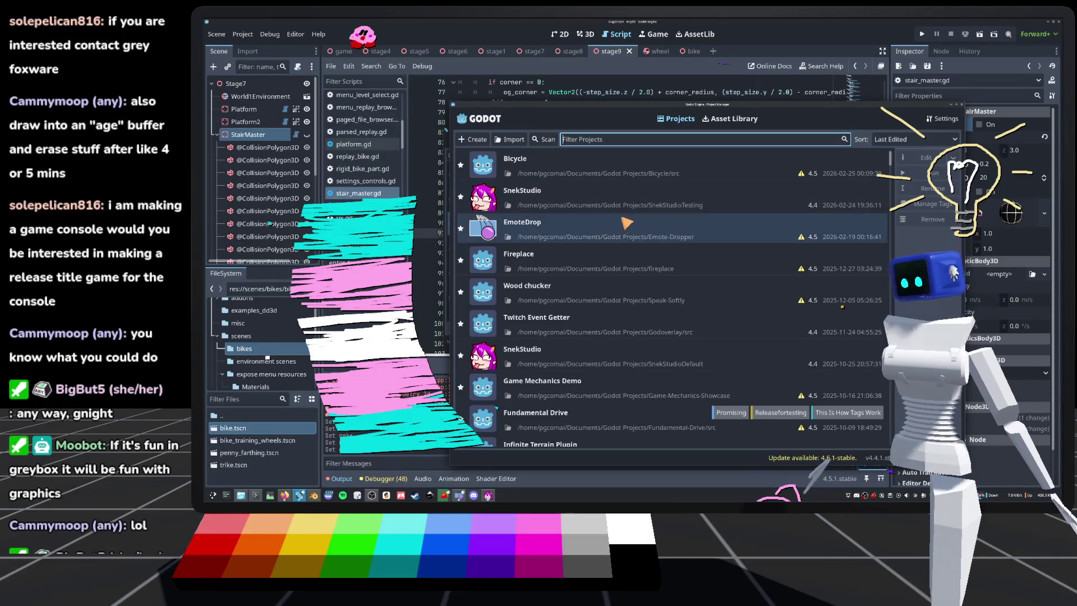
{"action": "double_click", "coordinate": [737, 205]}
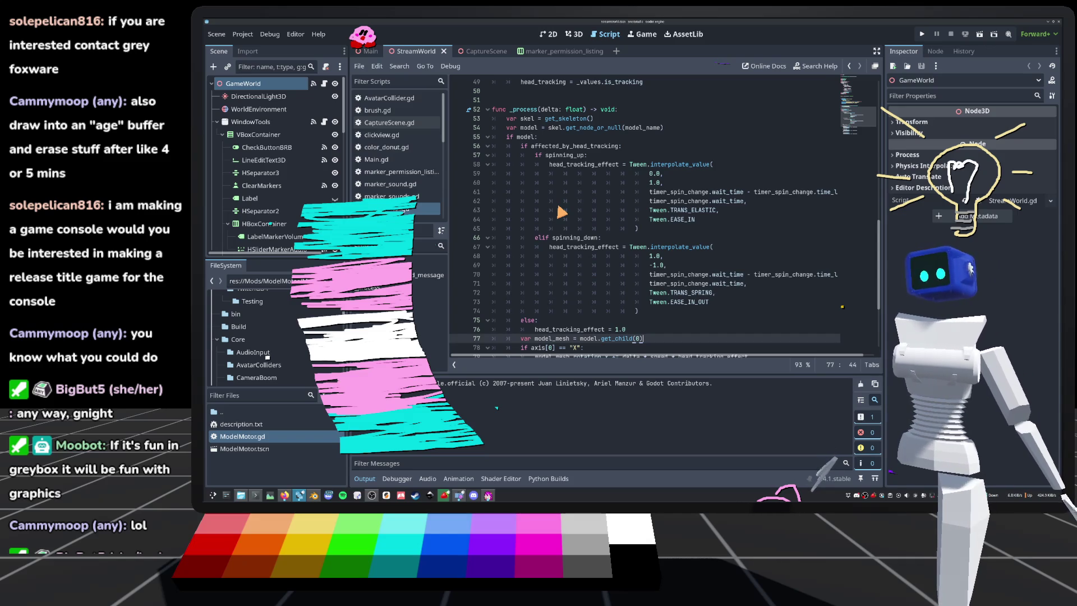
Step: Switch to CaptureScene, open WindowEraser's window_eraser.gd and add blank lines above _unhandled_input
{"action": "scroll", "coordinate": [637, 271], "scroll_direction": "up", "scroll_amount": 5}
{"action": "scroll", "coordinate": [637, 271], "scroll_direction": "up", "scroll_amount": 2}
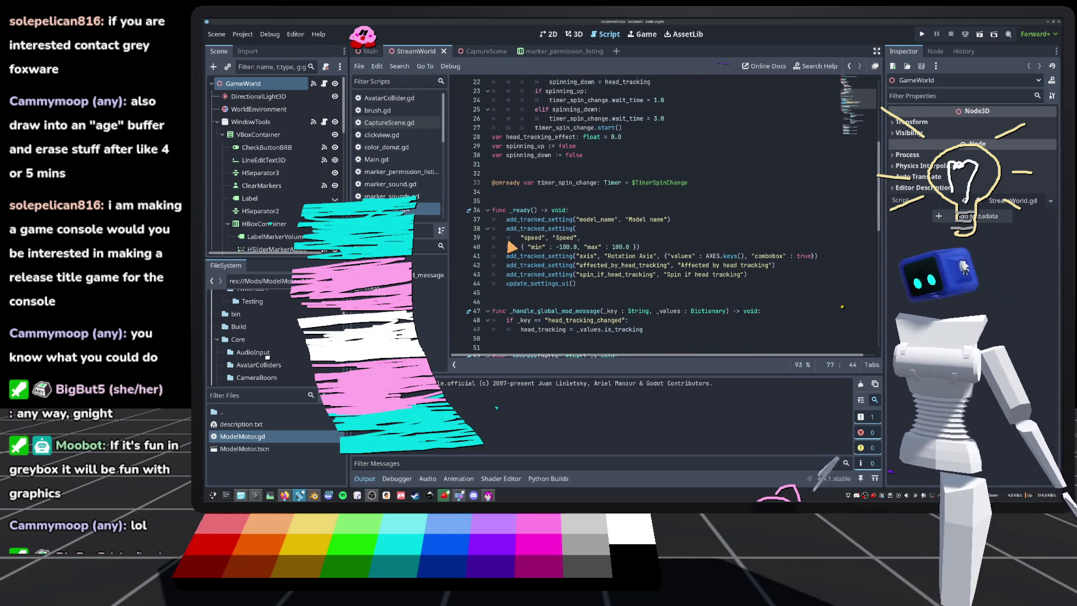
{"action": "left_click", "coordinate": [576, 203]}
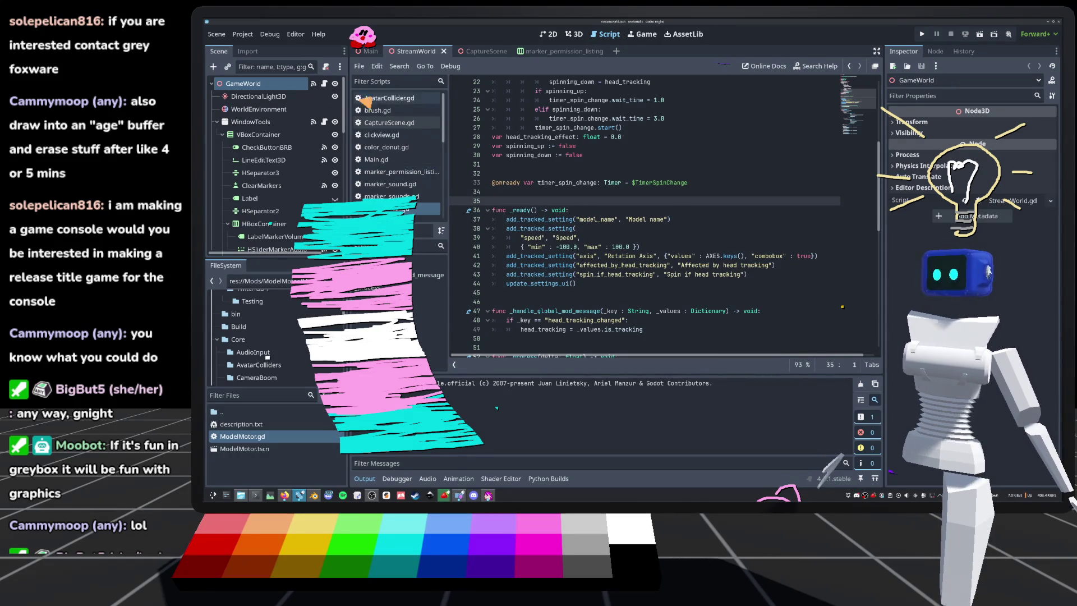
{"action": "left_click", "coordinate": [486, 53]}
{"action": "scroll", "coordinate": [281, 168], "scroll_direction": "down", "scroll_amount": 10}
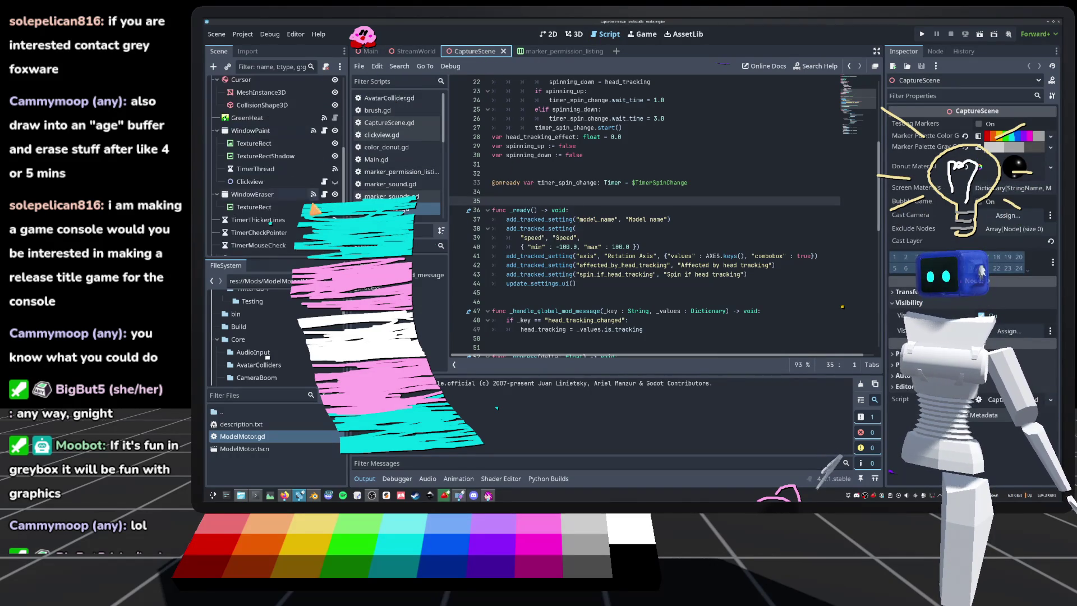
{"action": "left_click", "coordinate": [324, 172]}
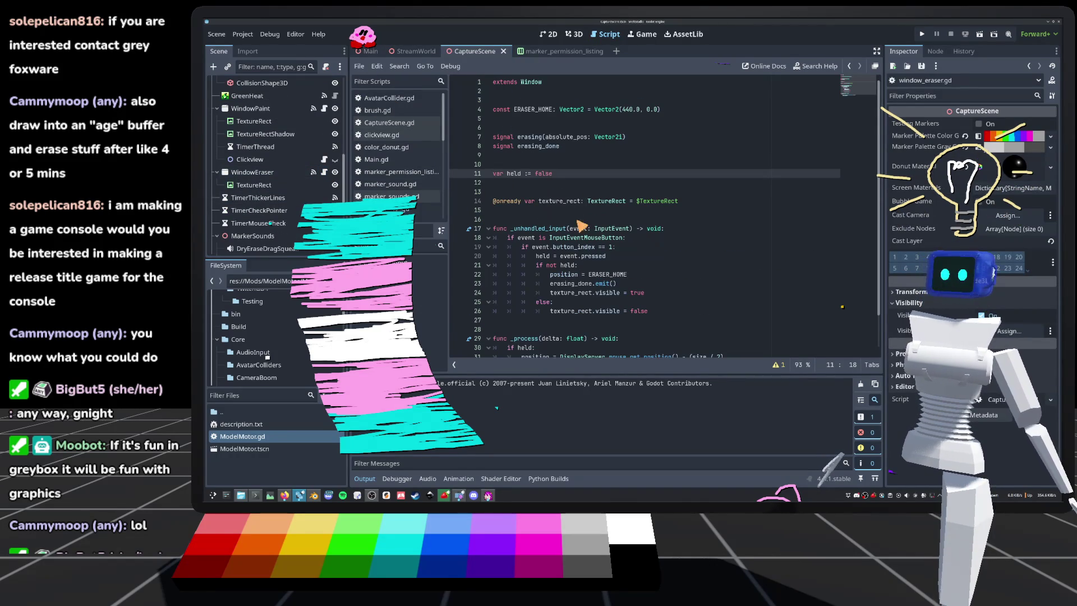
{"action": "left_click", "coordinate": [718, 214]}
{"action": "key", "text": "Return"}
{"action": "key", "text": "Return"}
{"action": "type", "text": "#TODO: everybody can erase"}
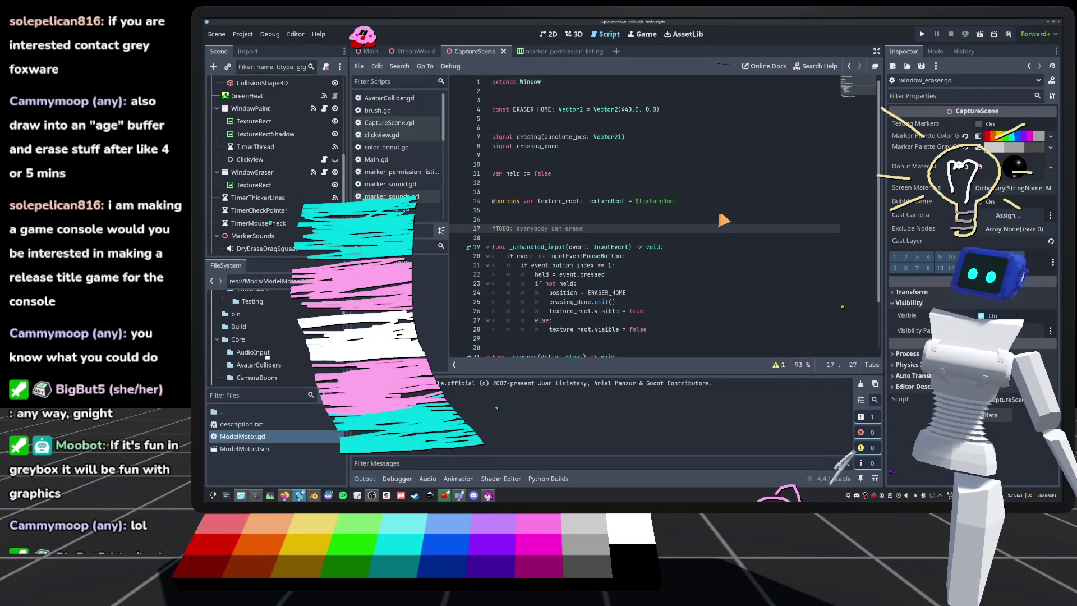
{"action": "key", "text": "Return"}
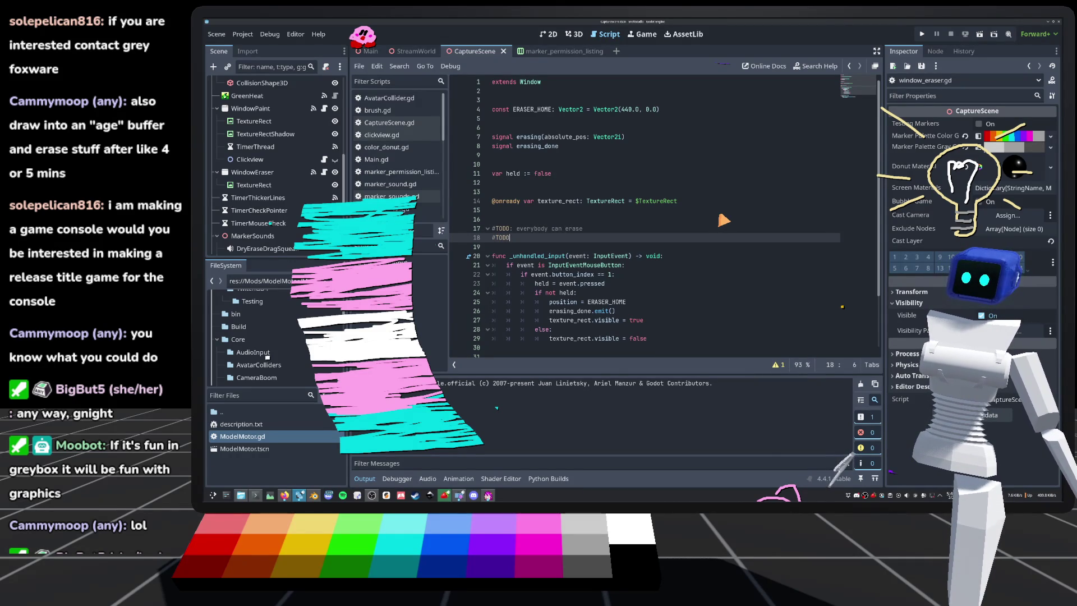
{"action": "type", "text": ": thicker lines"}
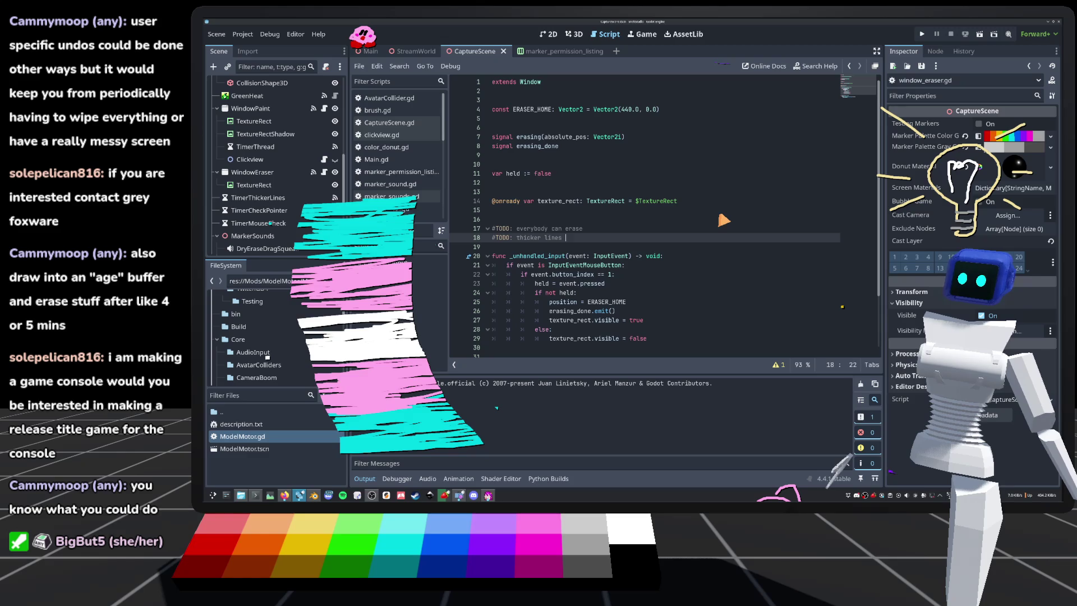
{"action": "type", "text": "l"}
{"action": "key", "text": "Return"}
{"action": "type", "text": "#TODO: history buff"}
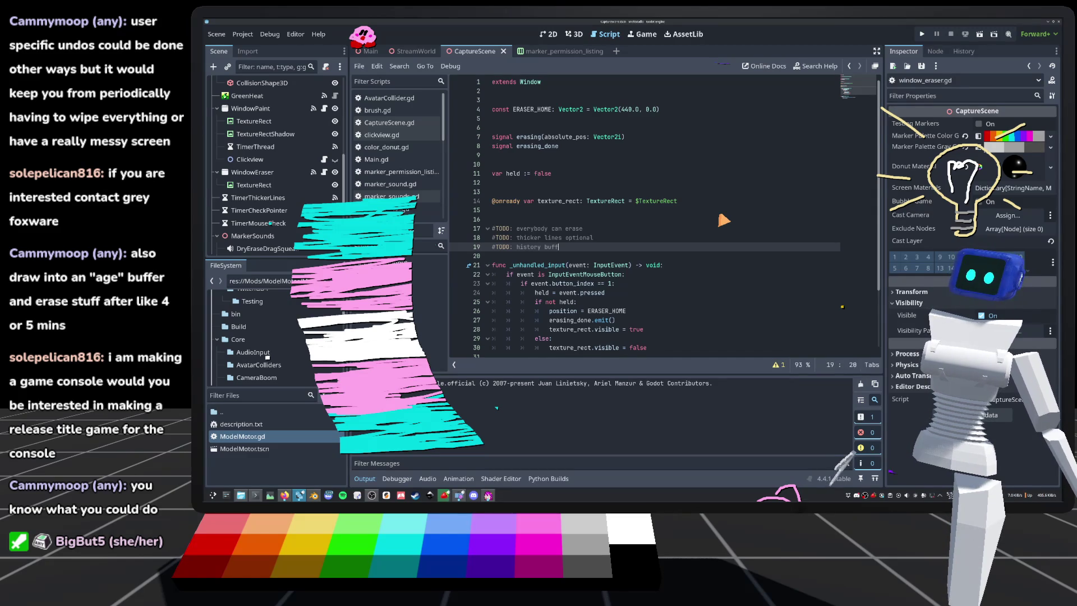
{"action": "type", "text": "er."}
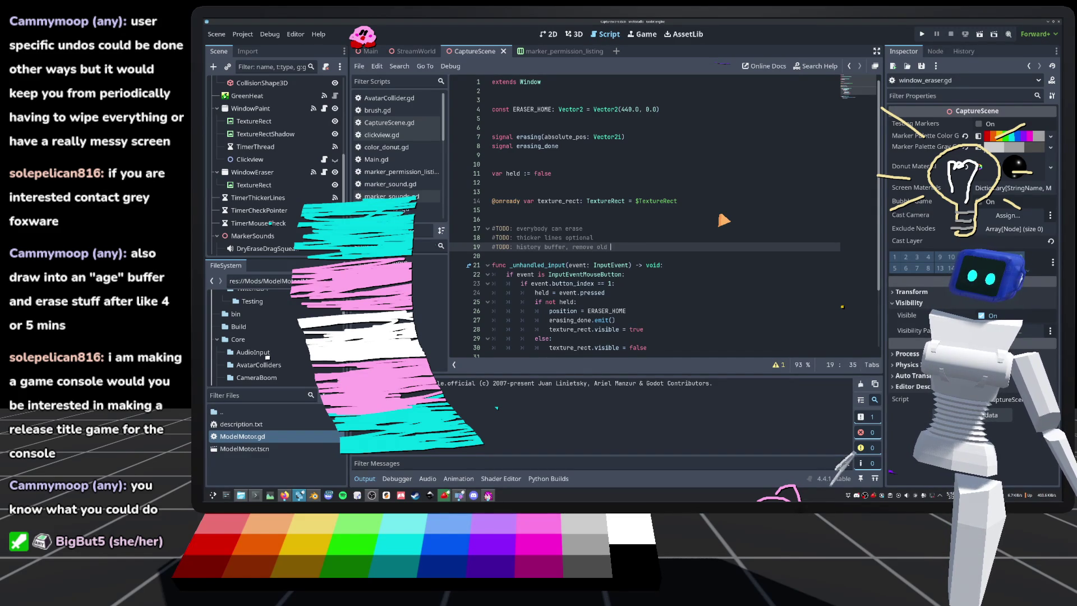
{"action": "type", "text": "trokes"}
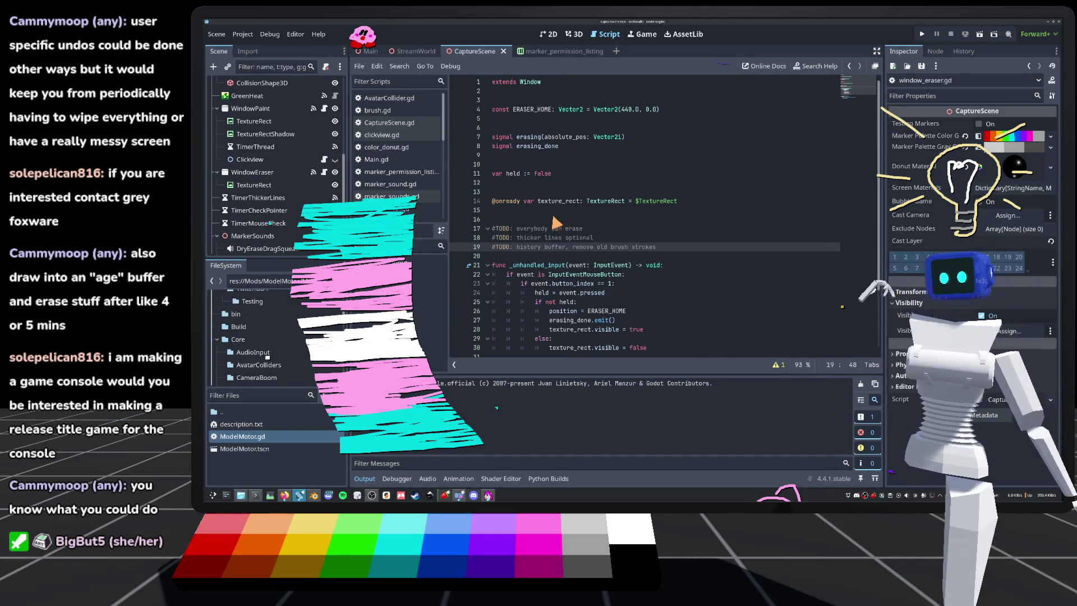
{"action": "left_click", "coordinate": [508, 212]}
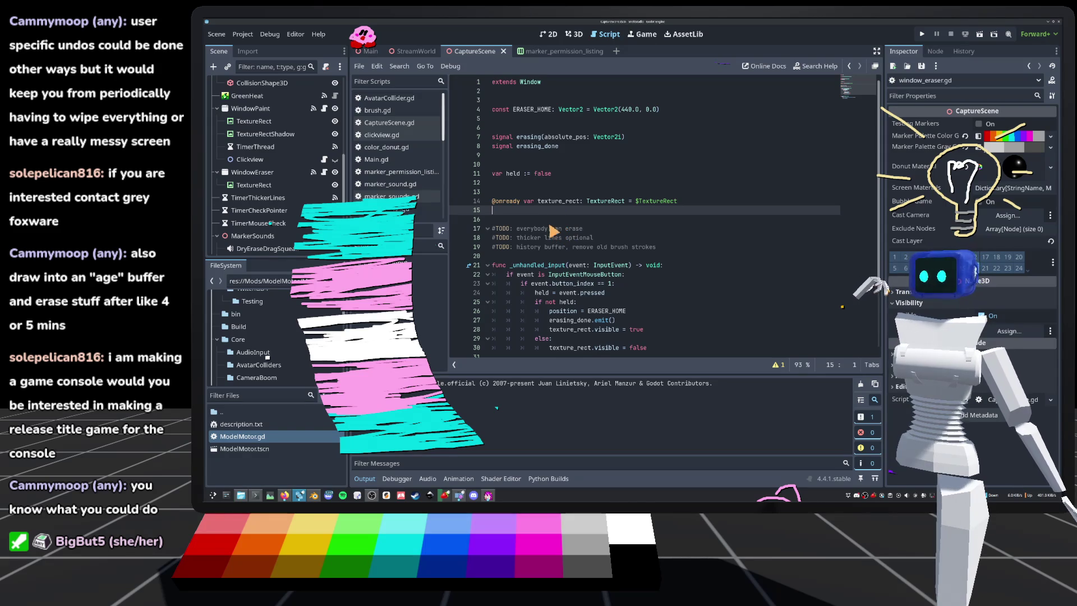
{"action": "left_click", "coordinate": [510, 221]}
{"action": "left_click", "coordinate": [516, 212]}
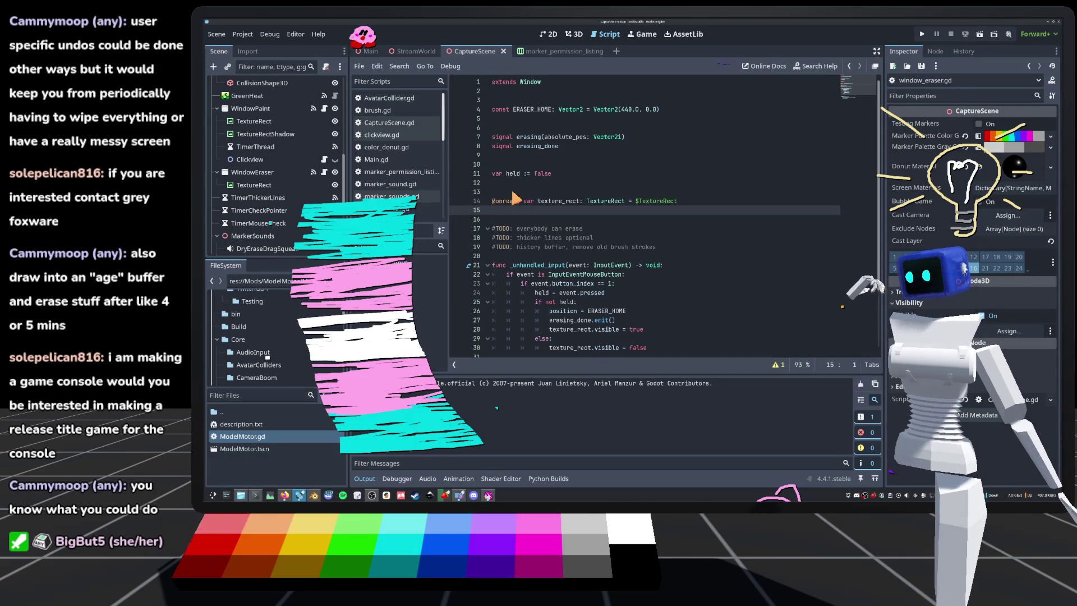
{"action": "key", "text": "Up"}
{"action": "key", "text": "Up"}
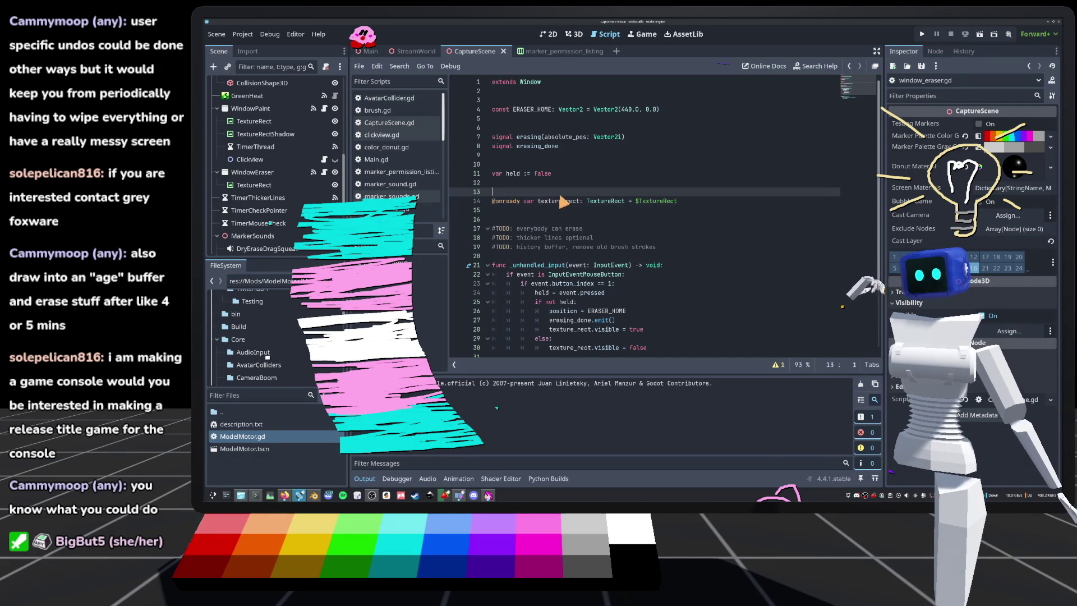
{"action": "left_click", "coordinate": [574, 212]}
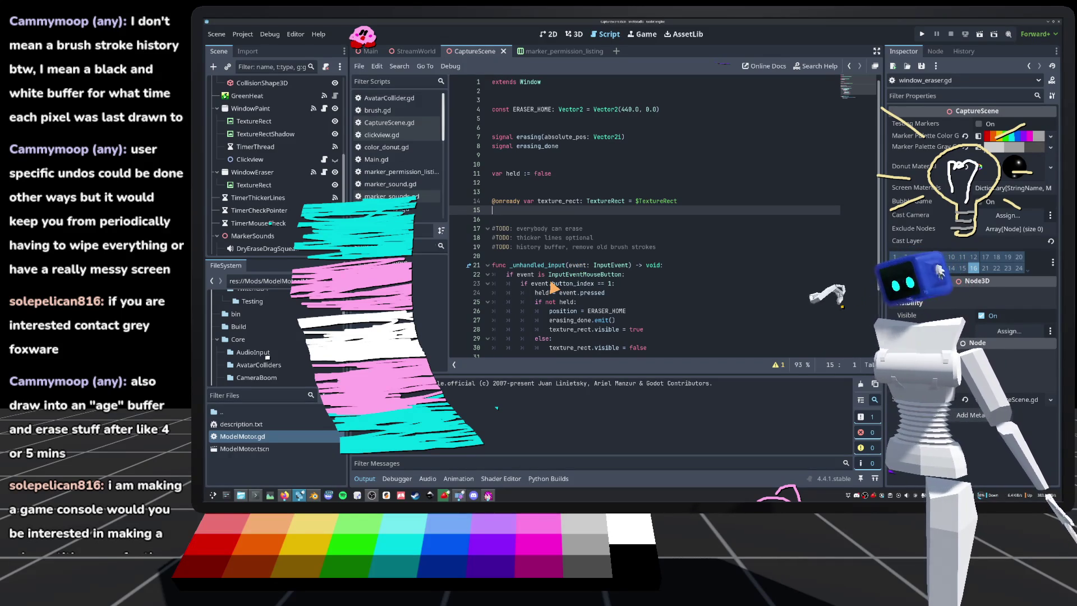
{"action": "left_click_drag", "start_coordinate": [657, 247], "coordinate": [574, 250]}
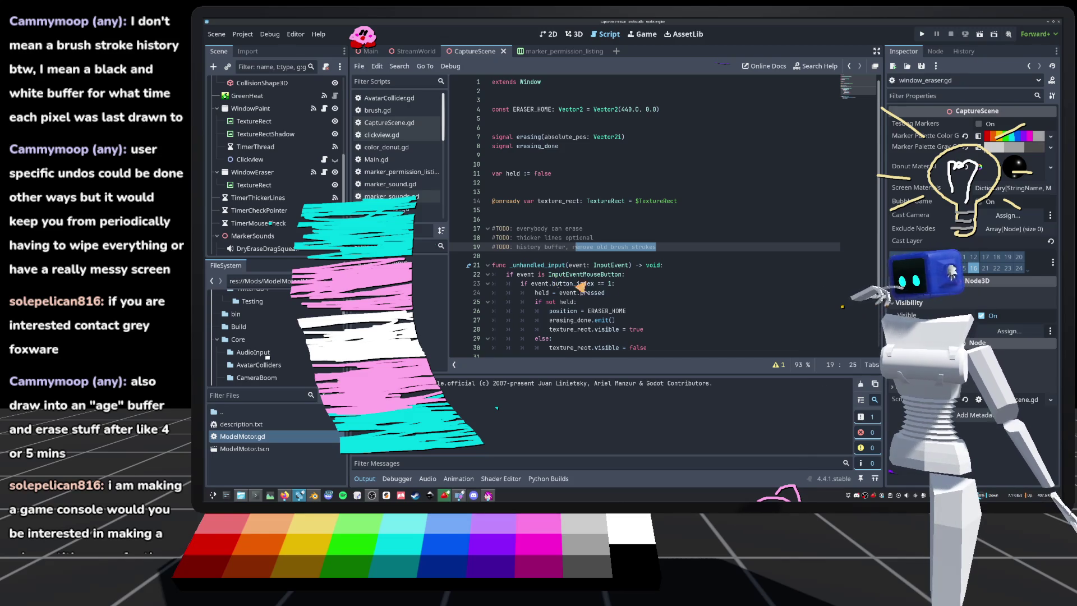
{"action": "left_click", "coordinate": [646, 246]}
Step: Replace the line 19 history-buffer TODO text with 'age buffer per pixel, old stuff dissapears'
{"action": "left_click_drag", "start_coordinate": [673, 250], "coordinate": [517, 251]}
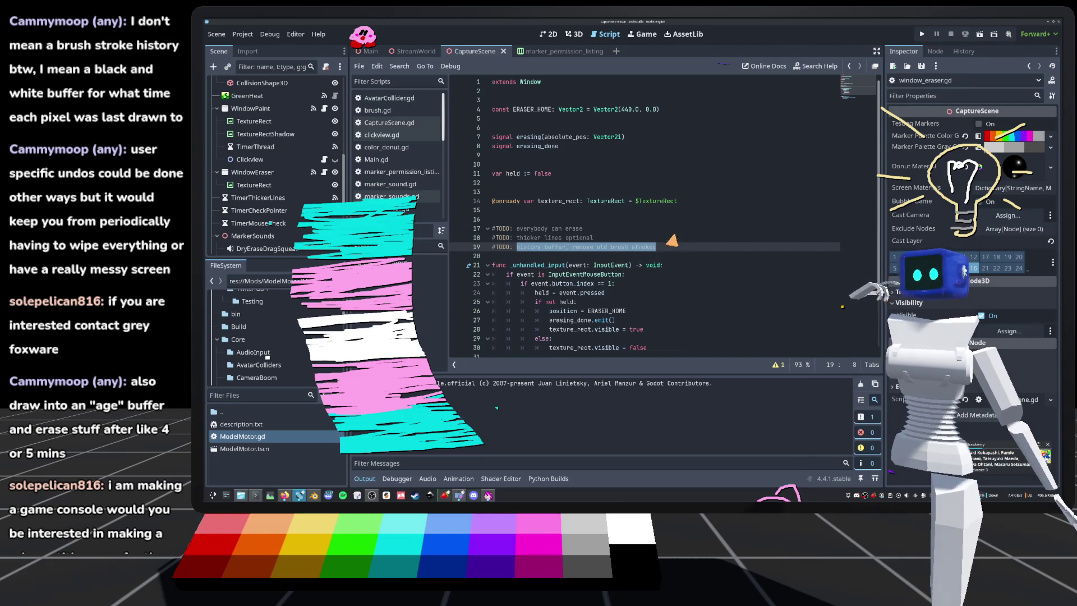
{"action": "type", "text": "age"}
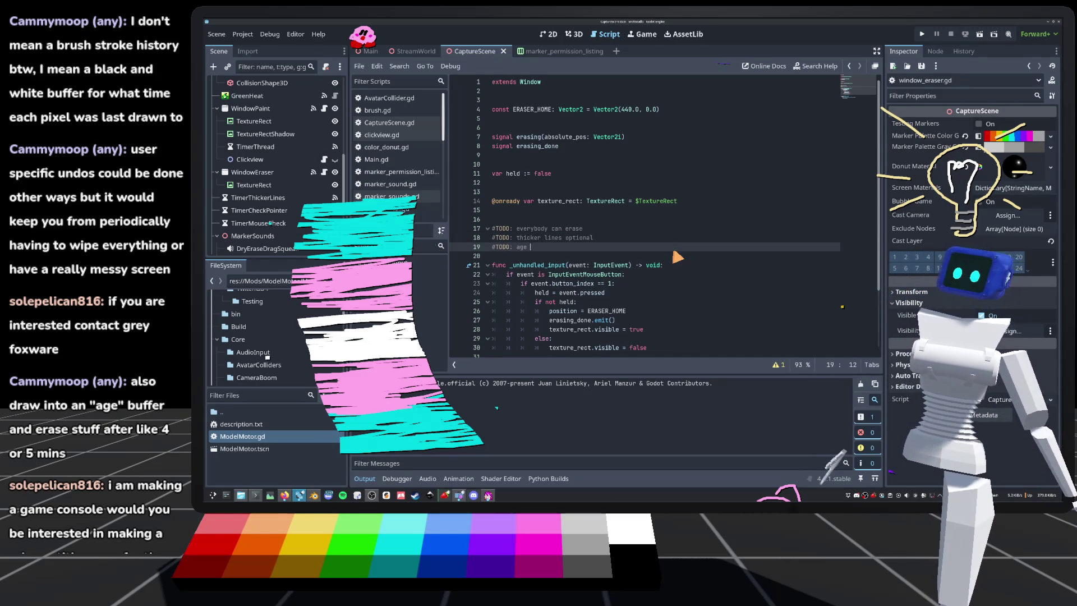
{"action": "key", "text": "BackSpace"}
{"action": "key", "text": "BackSpace"}
{"action": "key", "text": "BackSpace"}
{"action": "type", "text": "bugf"}
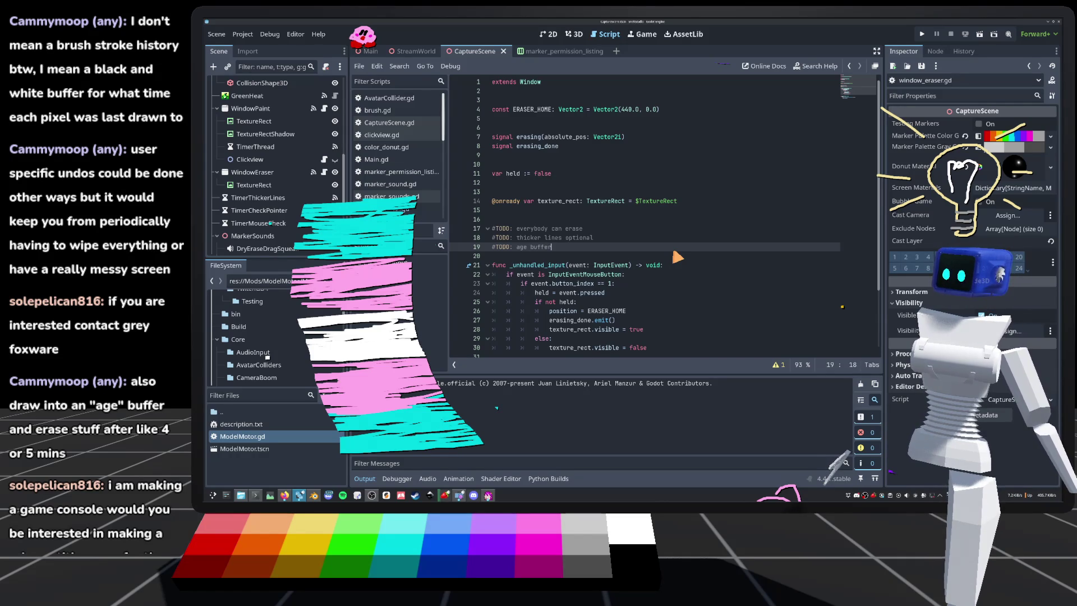
{"action": "type", "text": "per pixel,"}
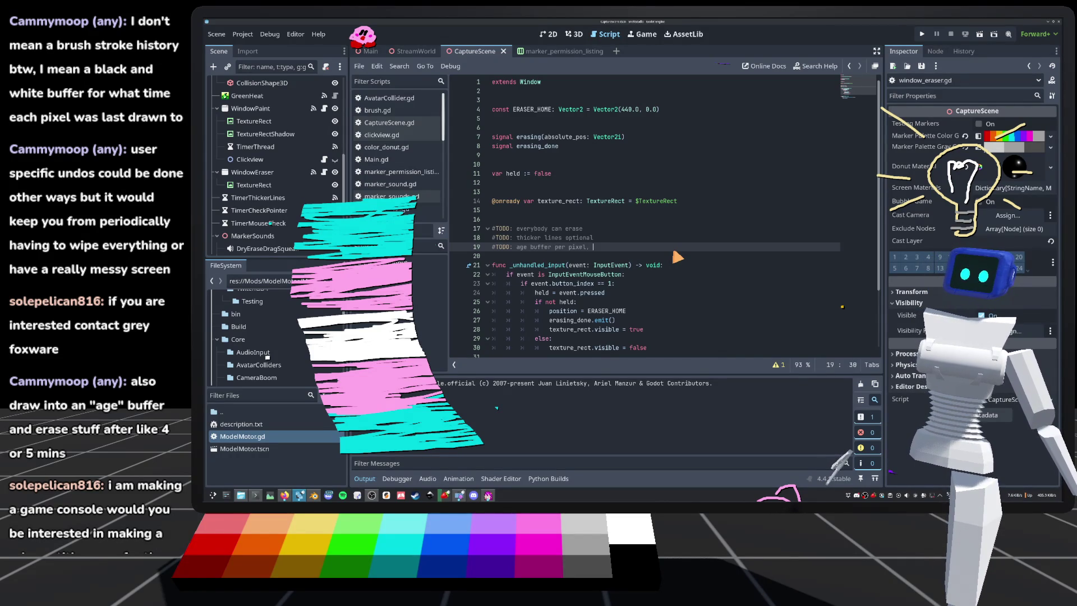
{"action": "type", "text": "stuf "}
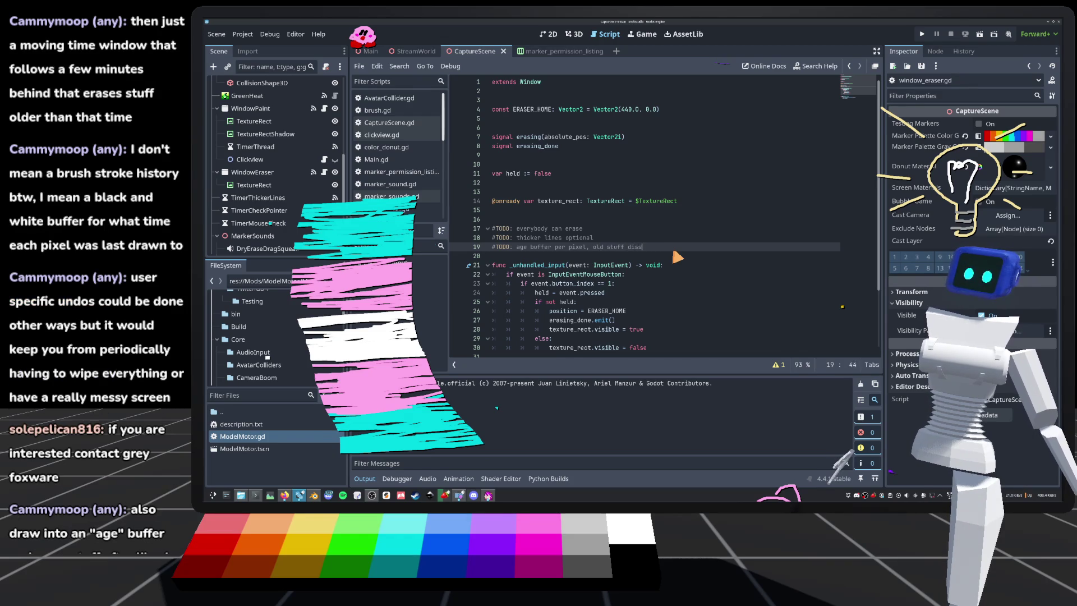
{"action": "type", "text": "apears"}
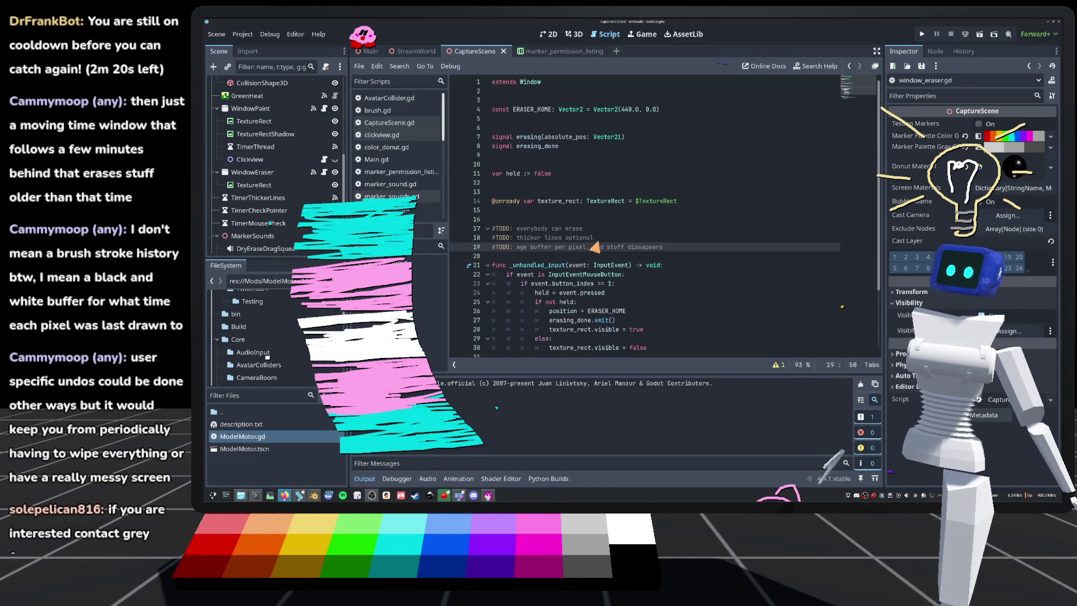
Step: Add '#TODO: save drawing on quit, reuse if run soon after' and append ' -> refresh brush' to line 19
{"action": "key", "text": "Return"}
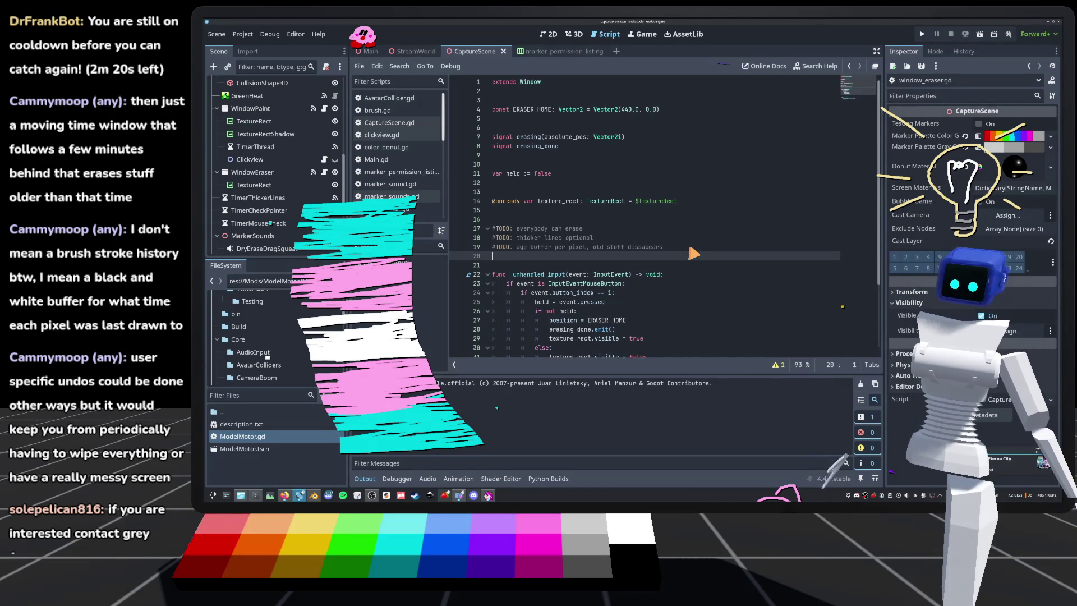
{"action": "type", "text": "E"}
{"action": "key", "text": "BackSpace"}
{"action": "type", "text": "ODO: "}
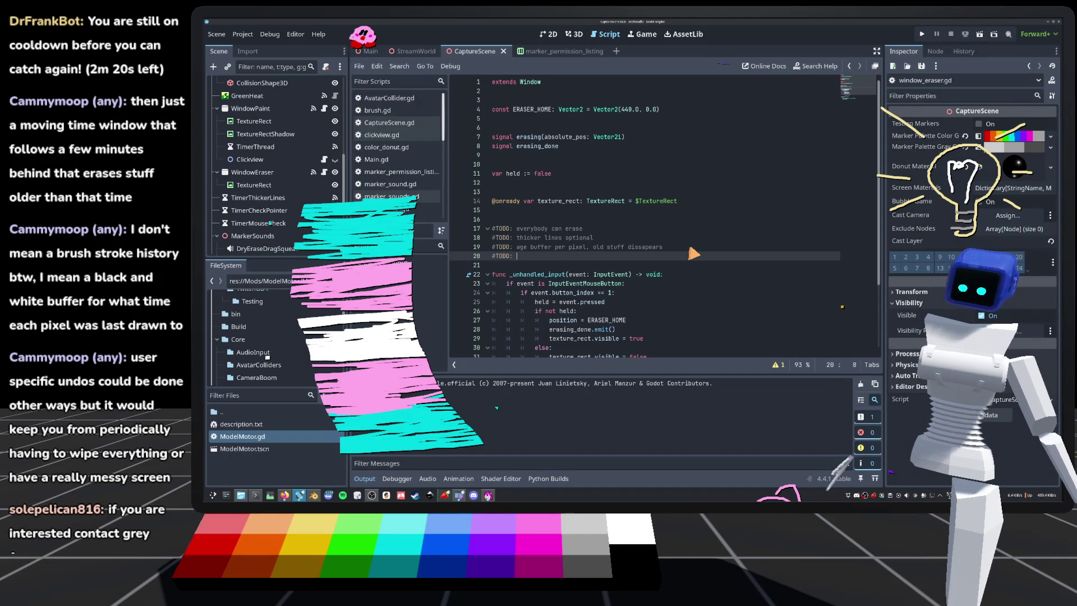
{"action": "type", "text": "save"}
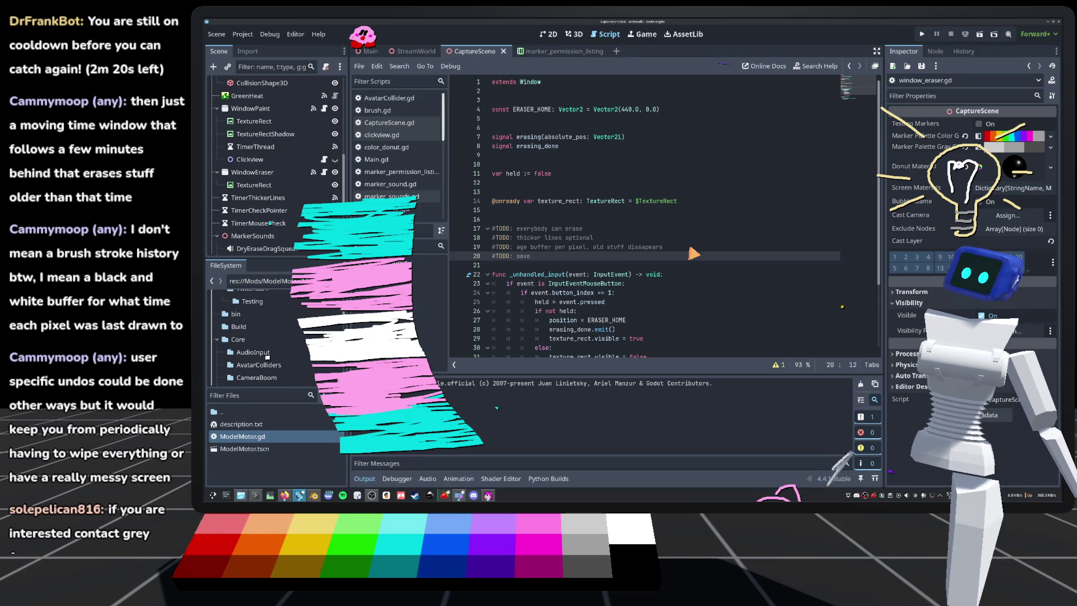
{"action": "type", "text": " drawing on quit, reuse if r"}
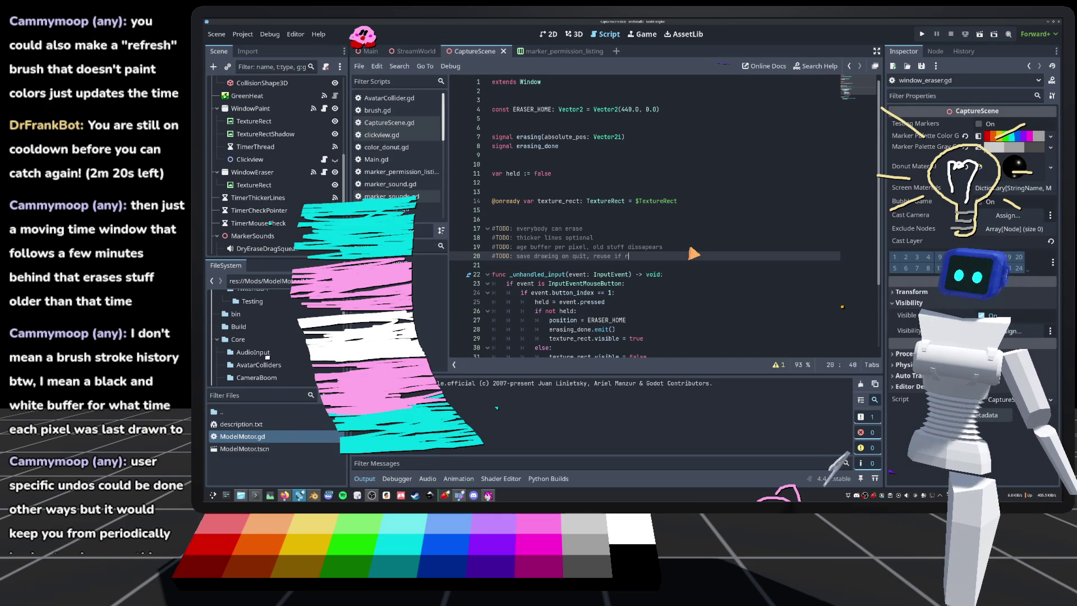
{"action": "type", "text": "un soon after"}
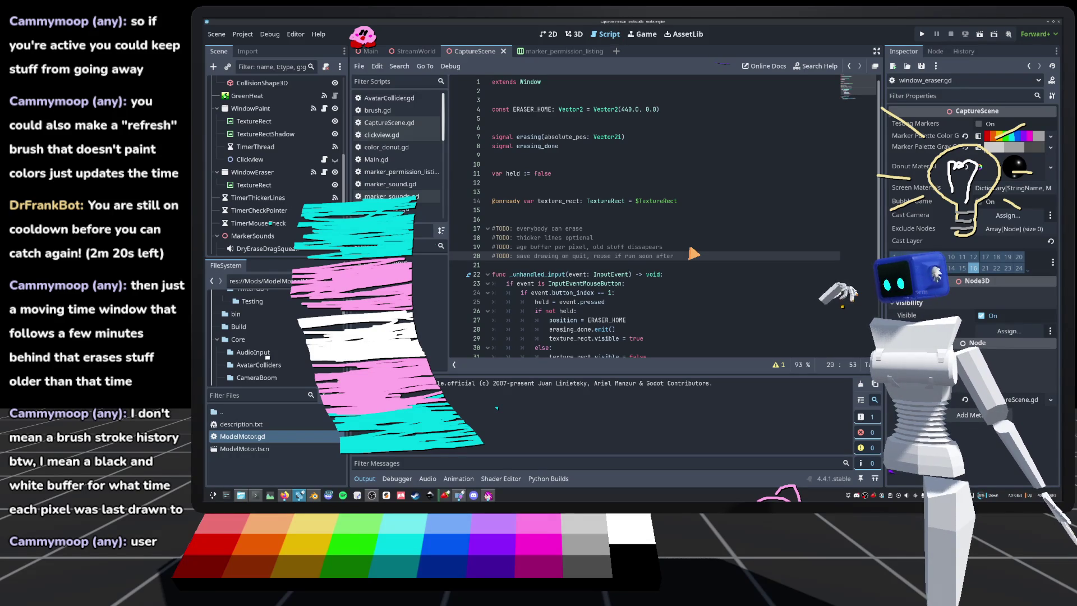
{"action": "key", "text": "Up"}
{"action": "type", "text": "->"}
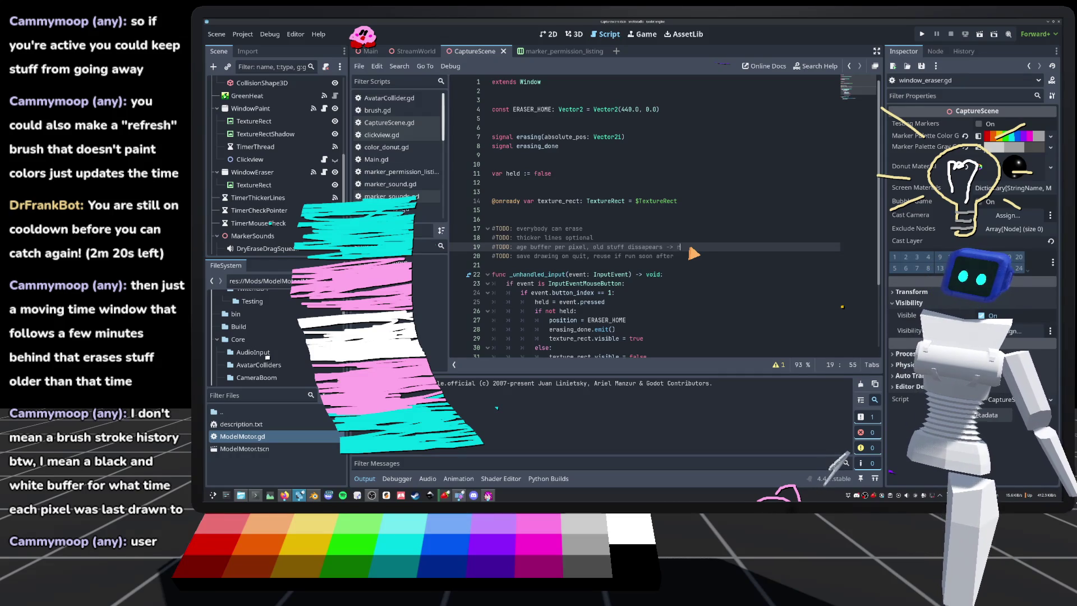
{"action": "type", "text": " refresh brush"}
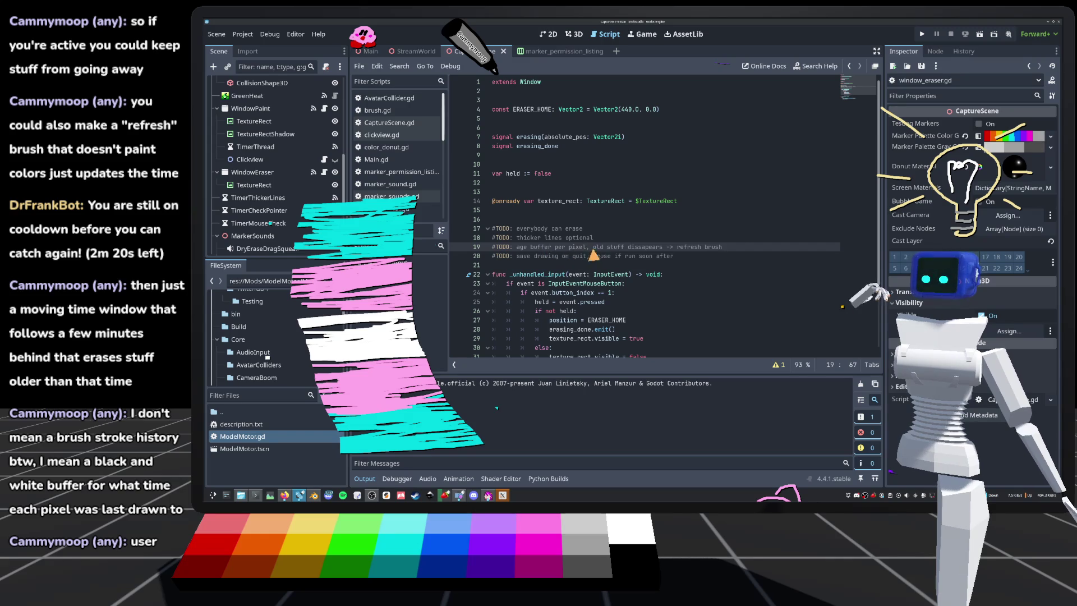
{"action": "double_click", "coordinate": [540, 247]}
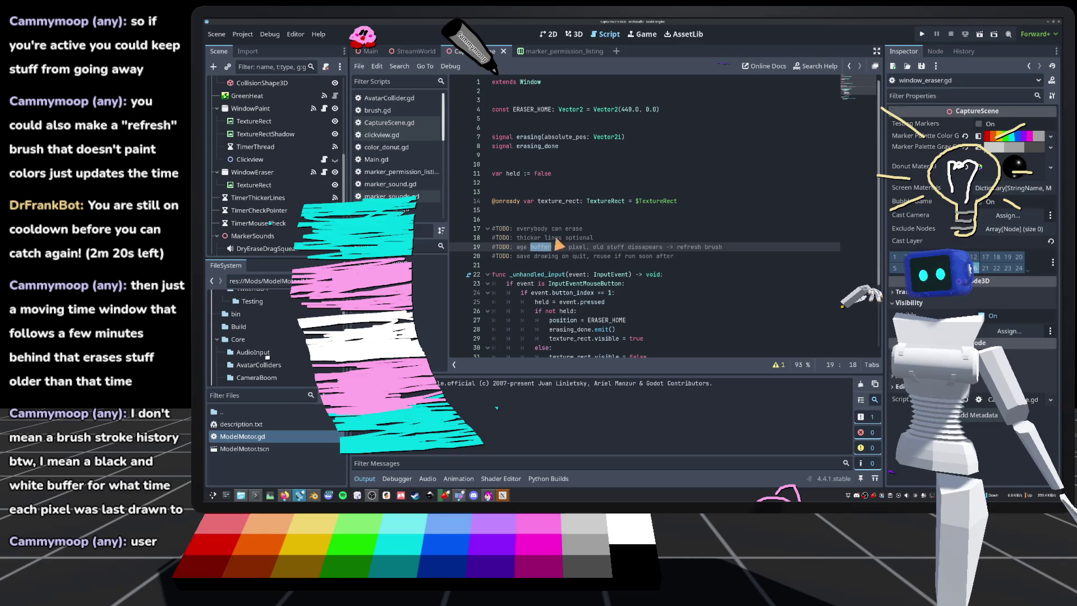
{"action": "double_click", "coordinate": [553, 237]}
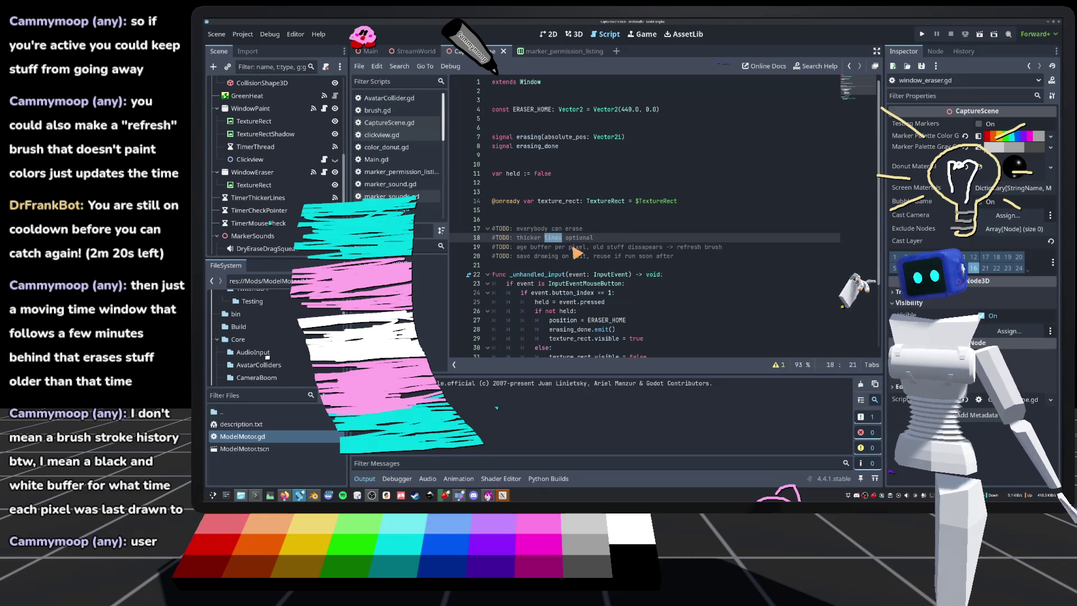
{"action": "left_click", "coordinate": [573, 238]}
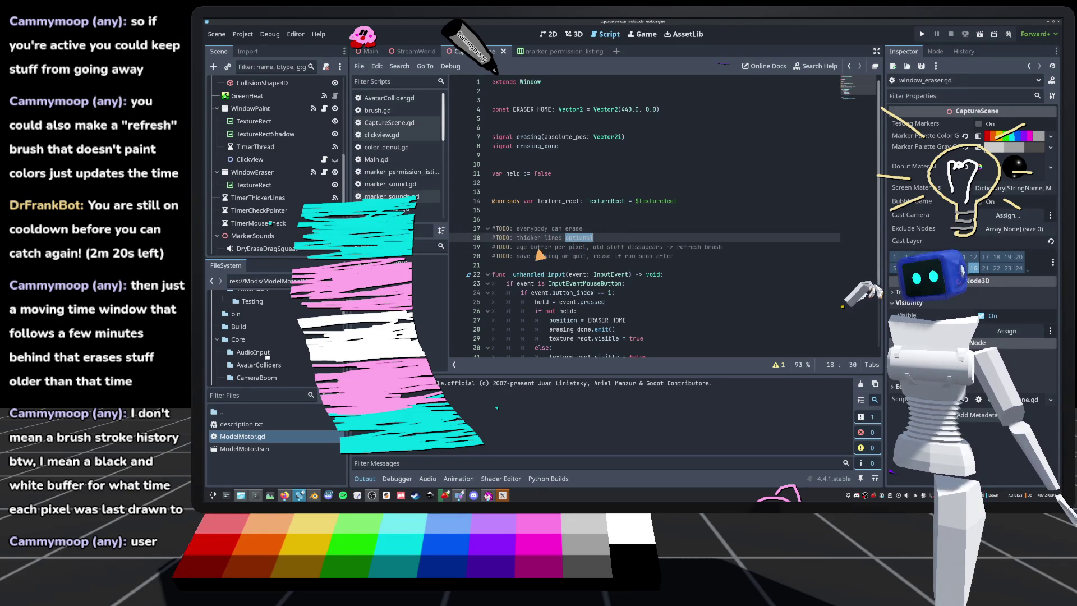
{"action": "left_click", "coordinate": [539, 252]}
{"action": "left_click", "coordinate": [648, 247]}
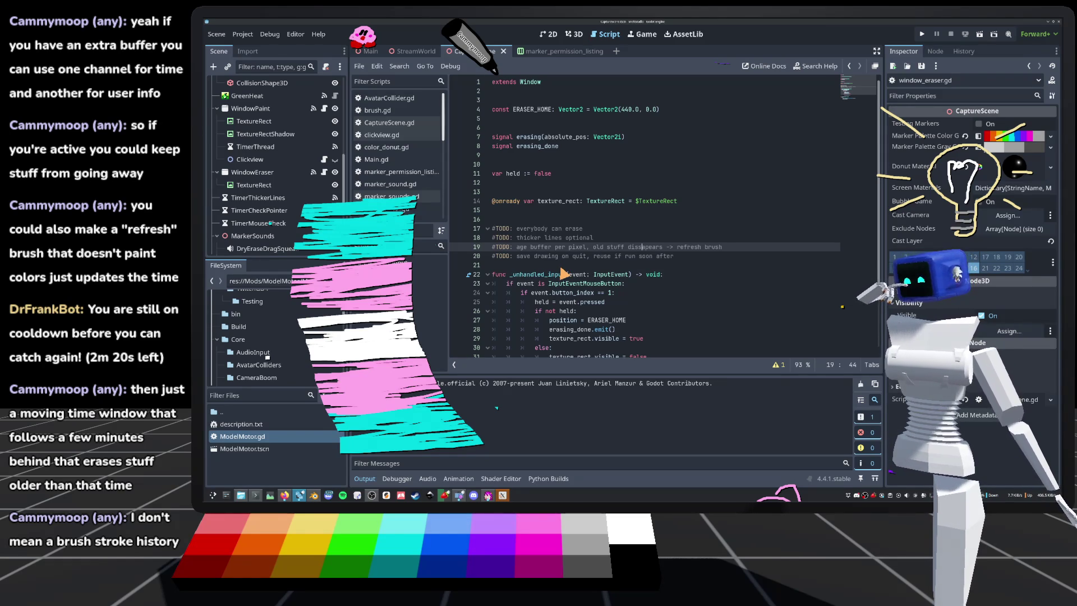
{"action": "left_click", "coordinate": [574, 258]}
{"action": "left_click", "coordinate": [575, 265]}
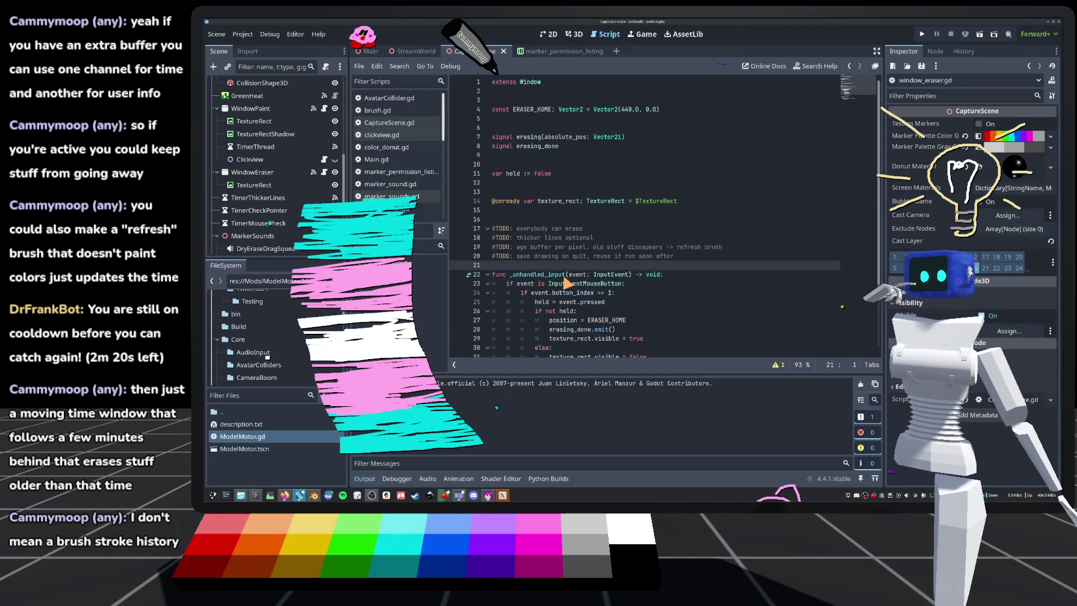
{"action": "mouse_move", "coordinate": [567, 282]}
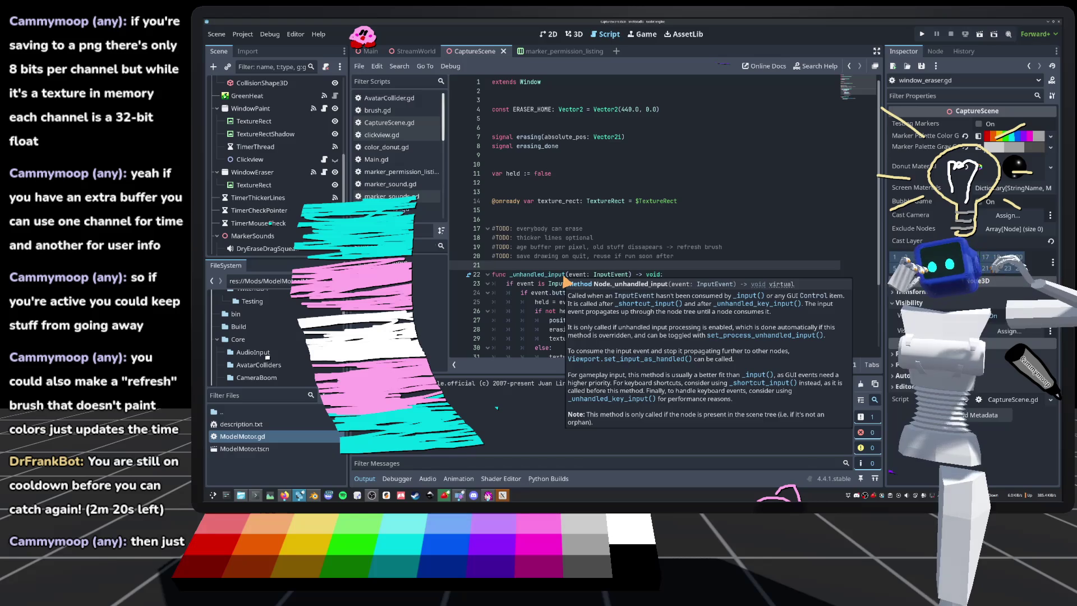
{"action": "left_click", "coordinate": [583, 220]}
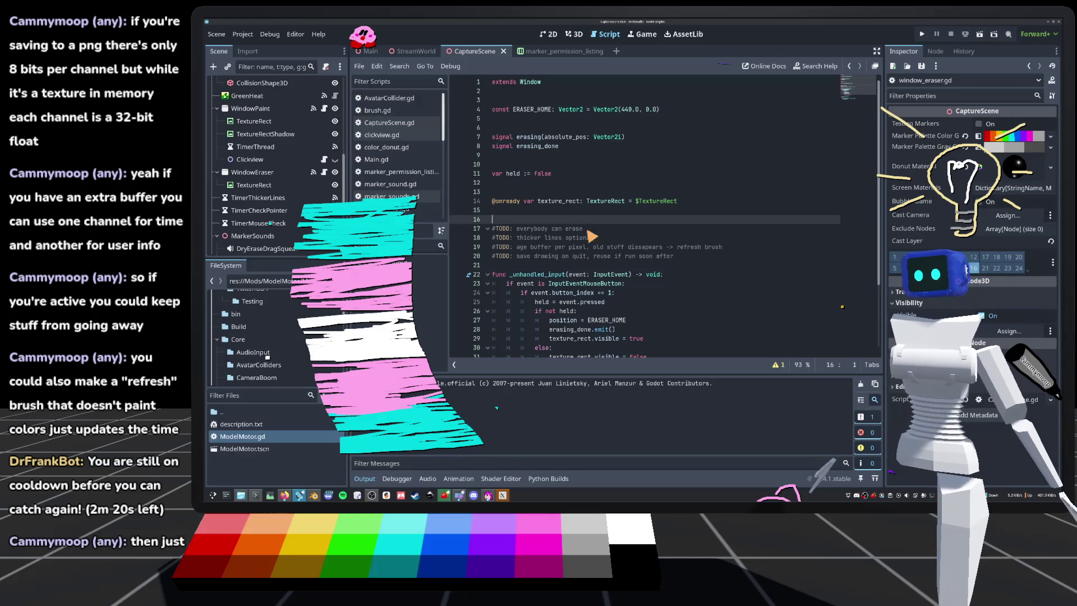
{"action": "left_click", "coordinate": [547, 212]}
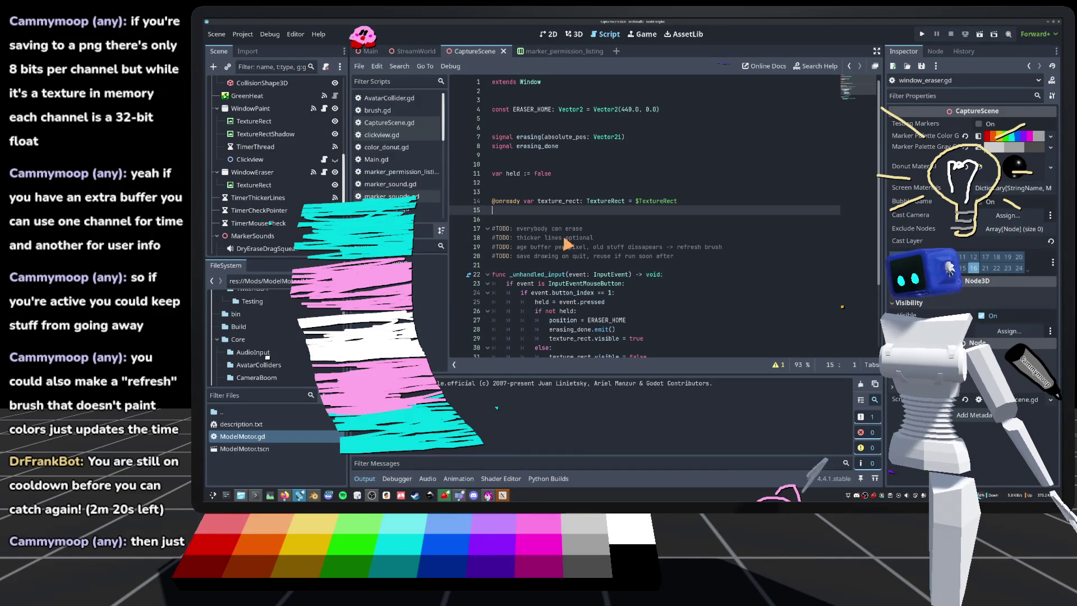
{"action": "left_click", "coordinate": [609, 176]}
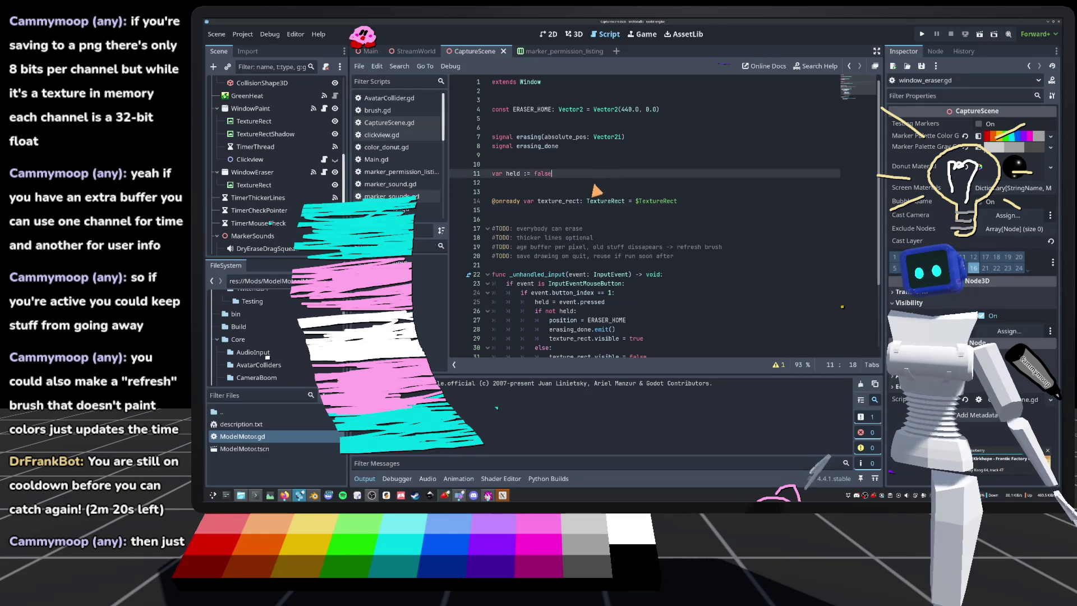
{"action": "left_click", "coordinate": [594, 185]}
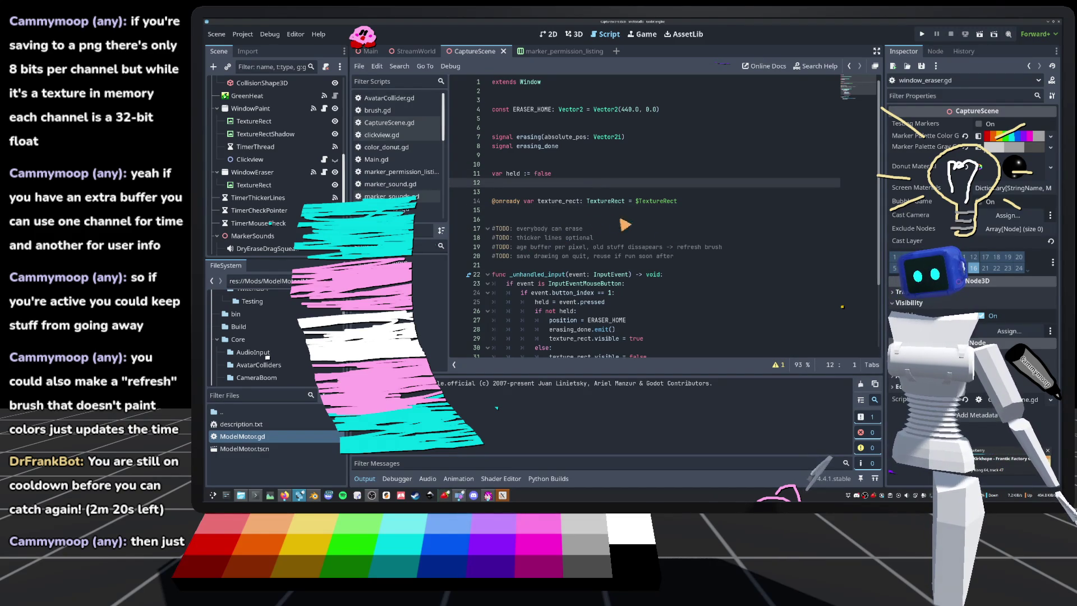
{"action": "left_click", "coordinate": [562, 222]}
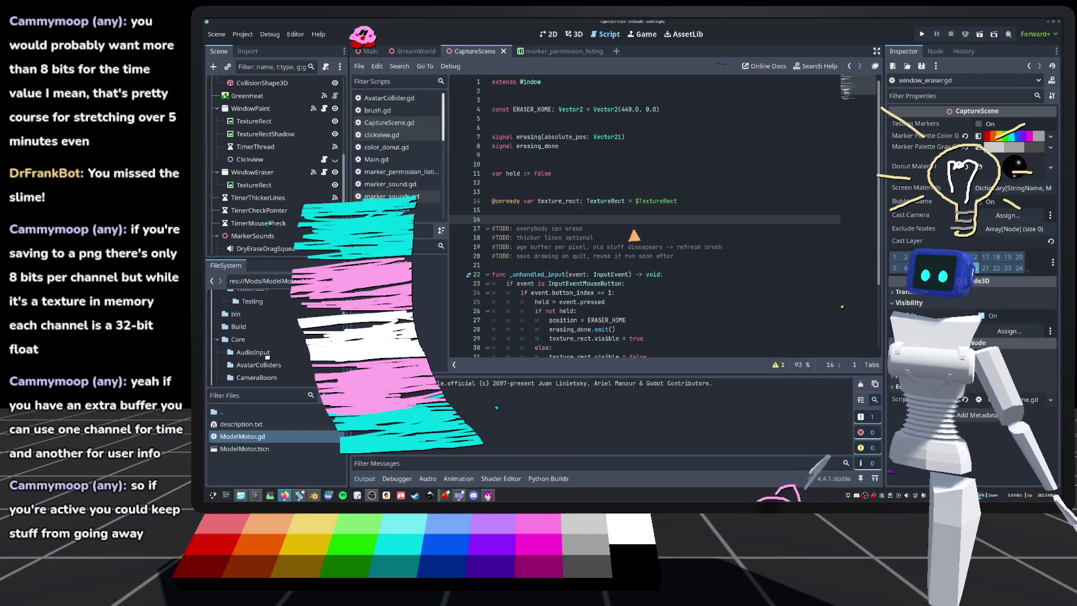
{"action": "scroll", "coordinate": [603, 274], "scroll_direction": "down", "scroll_amount": 2}
{"action": "scroll", "coordinate": [593, 244], "scroll_direction": "down", "scroll_amount": 1}
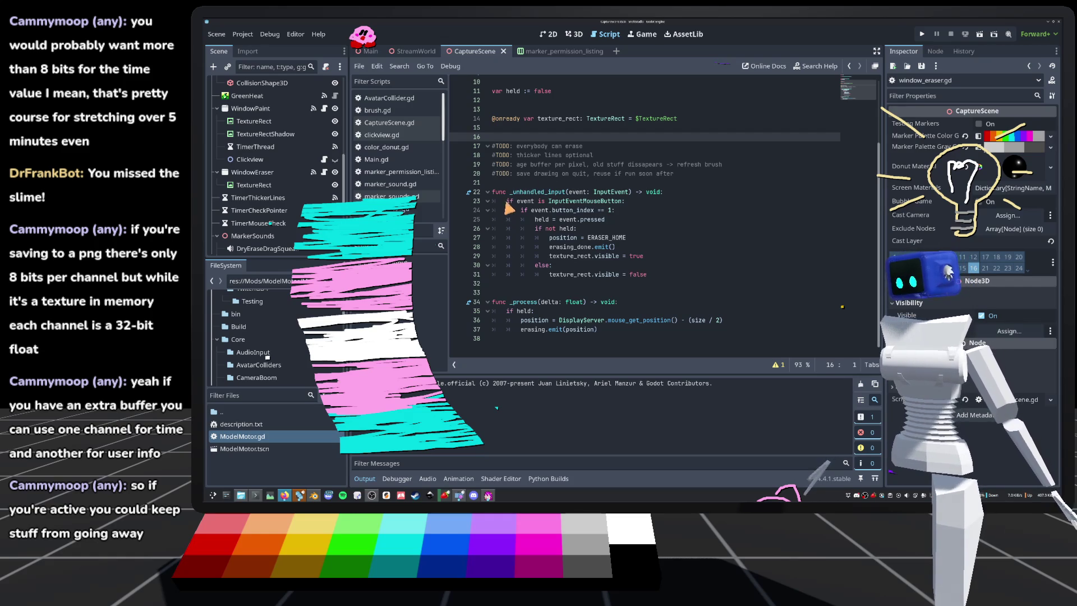
{"action": "scroll", "coordinate": [558, 220], "scroll_direction": "up", "scroll_amount": 3}
{"action": "left_click", "coordinate": [817, 66]}
{"action": "type", "text": "image"}
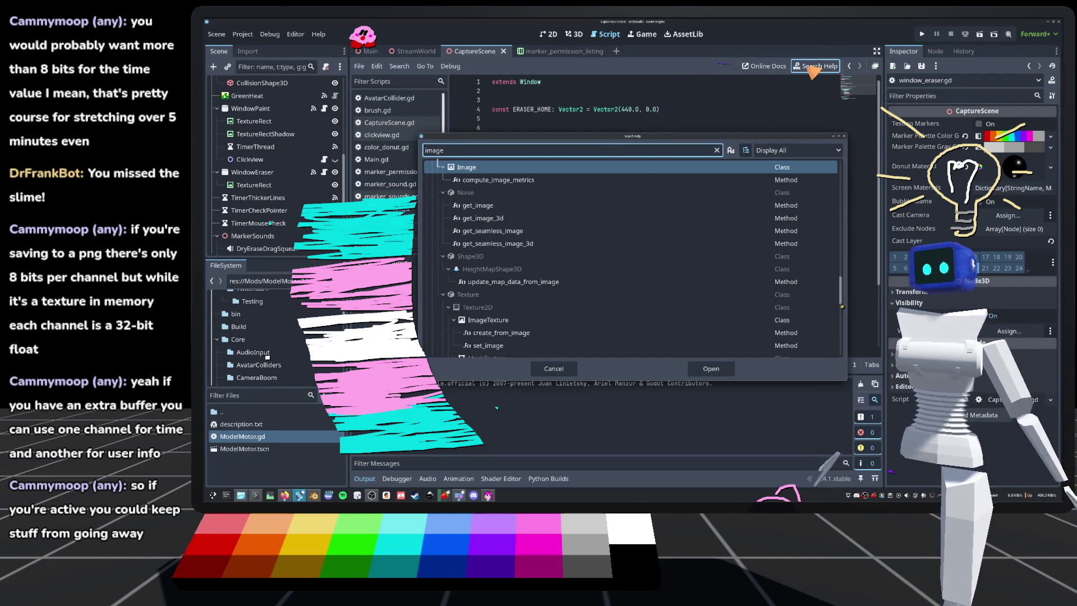
{"action": "double_click", "coordinate": [468, 167]}
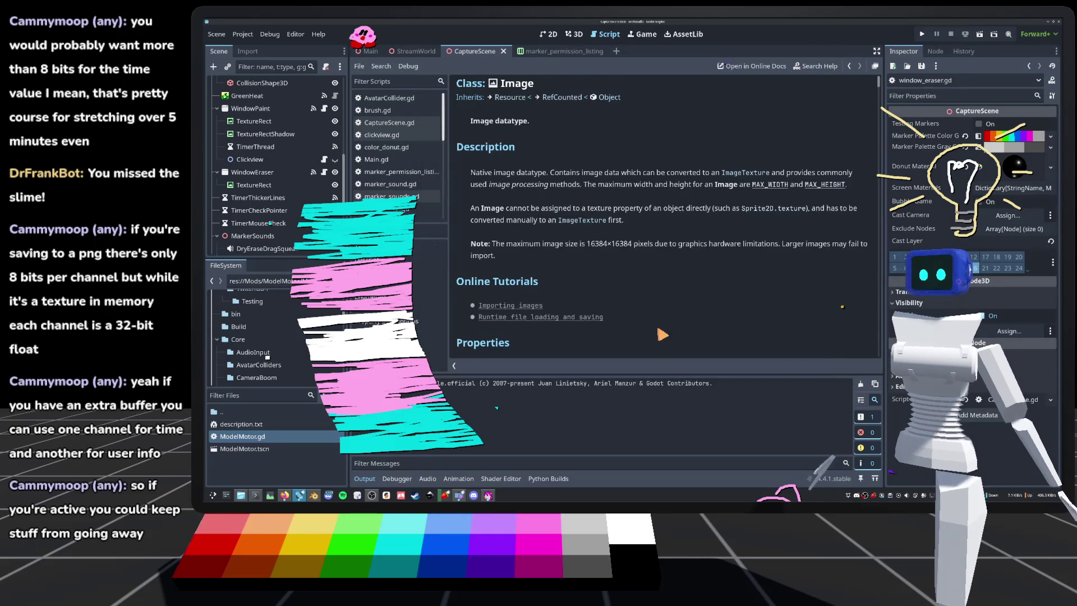
{"action": "scroll", "coordinate": [668, 344], "scroll_direction": "down", "scroll_amount": 15}
{"action": "scroll", "coordinate": [563, 286], "scroll_direction": "down", "scroll_amount": 10}
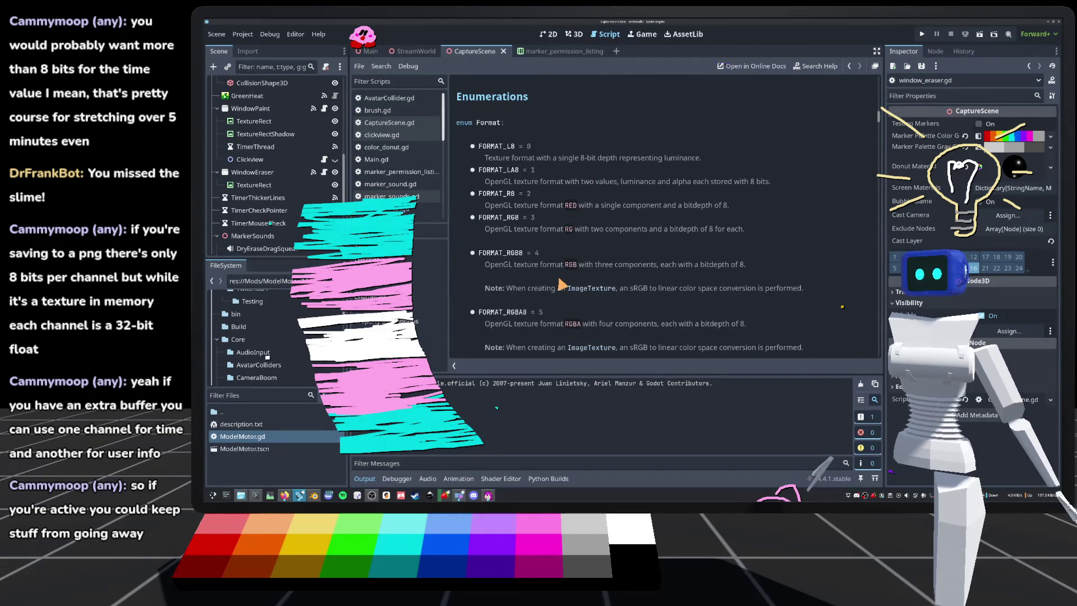
{"action": "scroll", "coordinate": [561, 208], "scroll_direction": "down", "scroll_amount": 5}
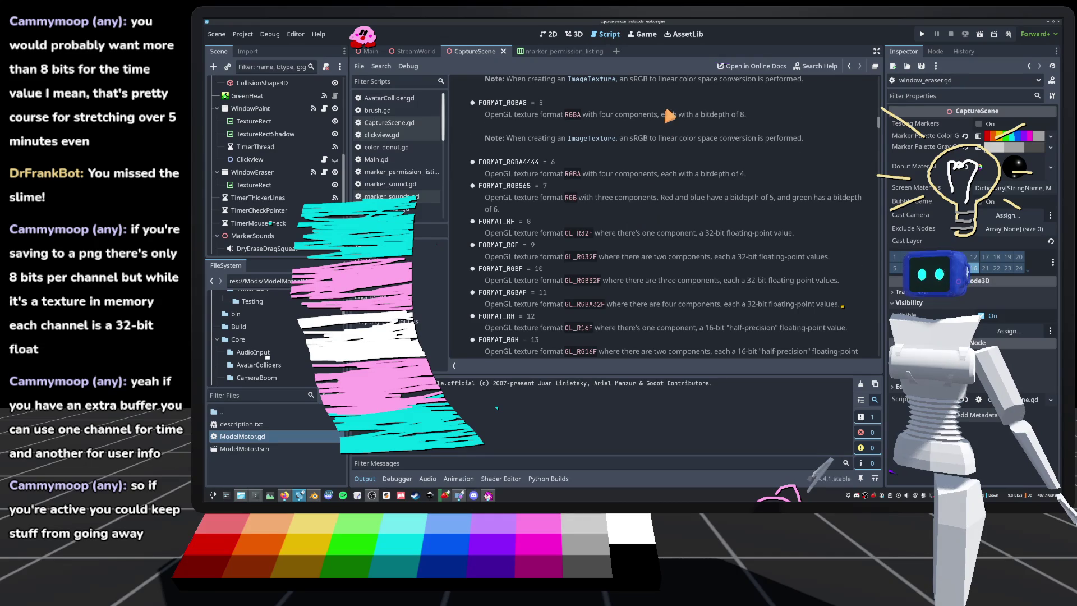
{"action": "scroll", "coordinate": [669, 116], "scroll_direction": "down", "scroll_amount": 2}
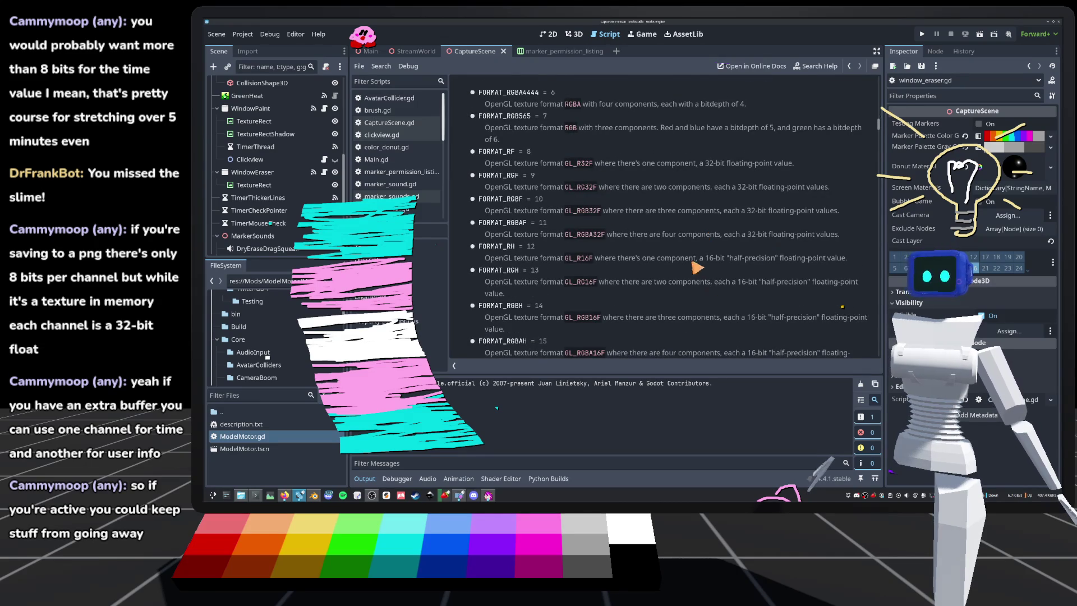
{"action": "double_click", "coordinate": [496, 247]}
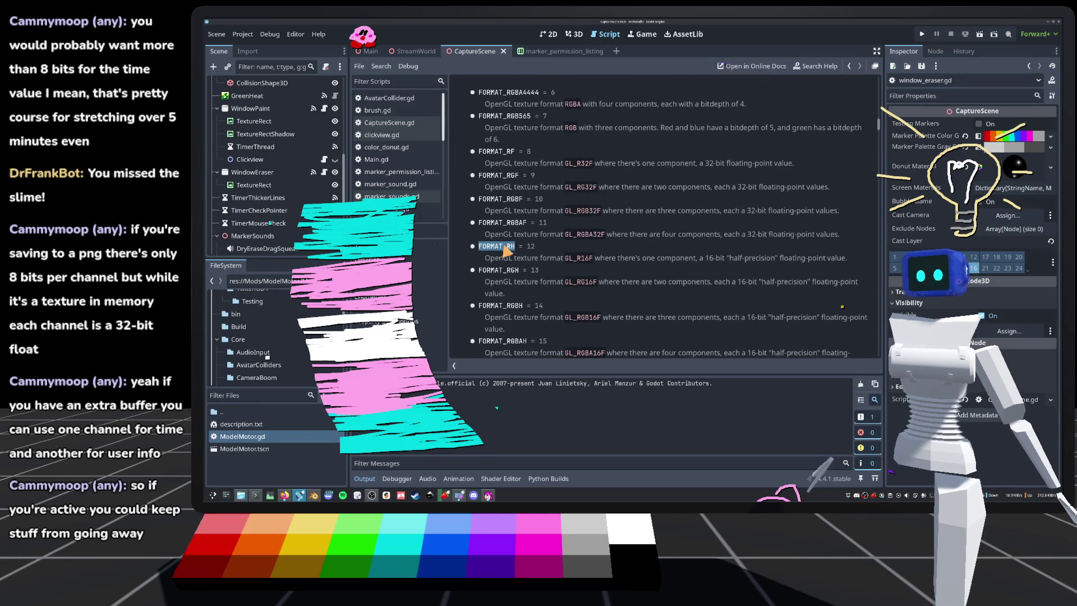
{"action": "double_click", "coordinate": [680, 258]}
{"action": "double_click", "coordinate": [791, 257]}
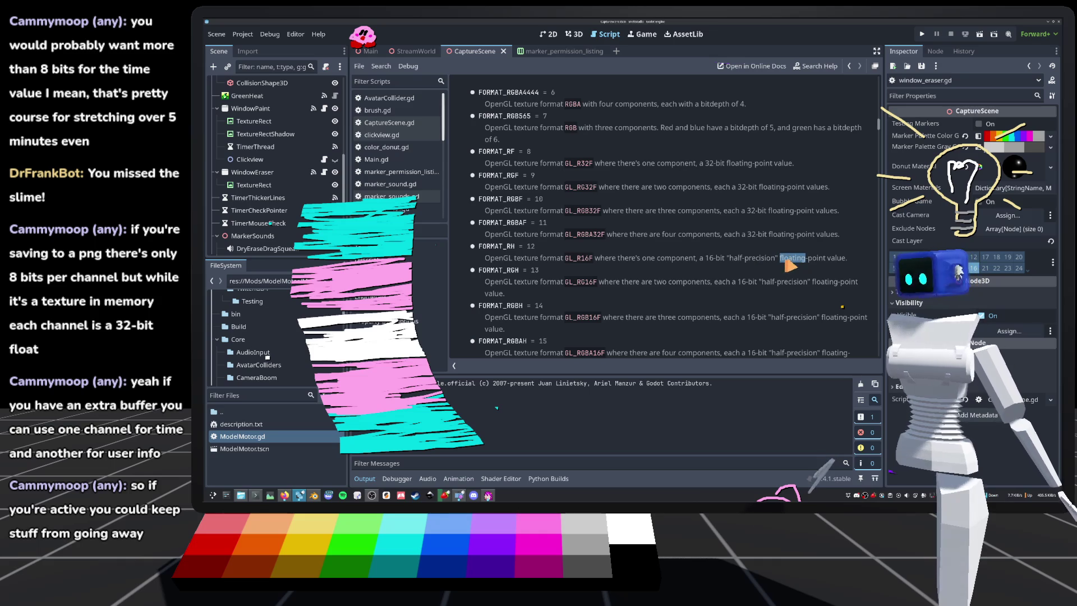
{"action": "left_click", "coordinate": [782, 262]}
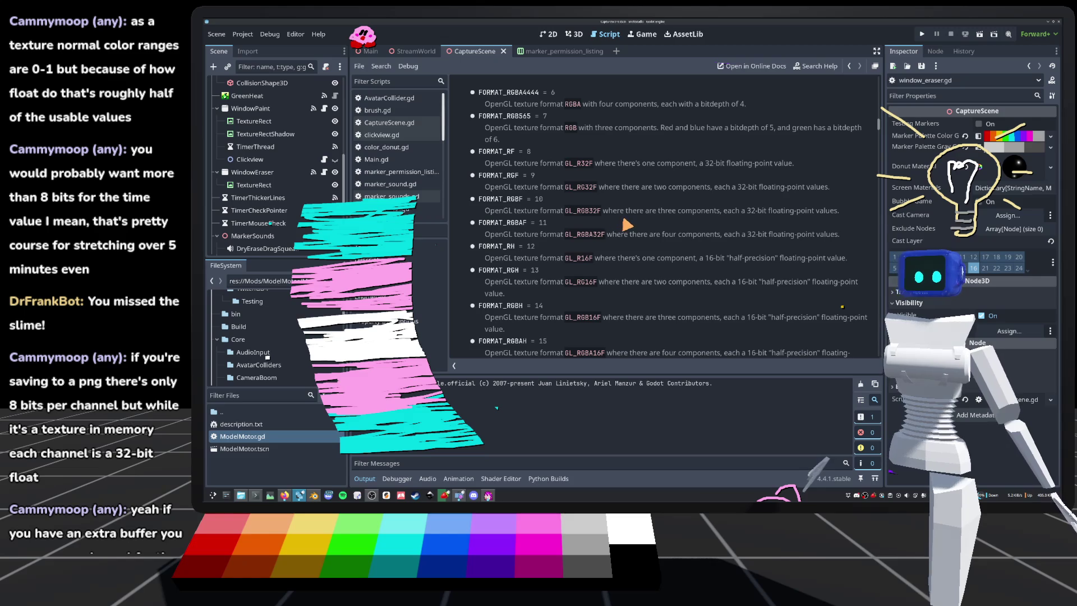
{"action": "scroll", "coordinate": [623, 224], "scroll_direction": "down", "scroll_amount": 3}
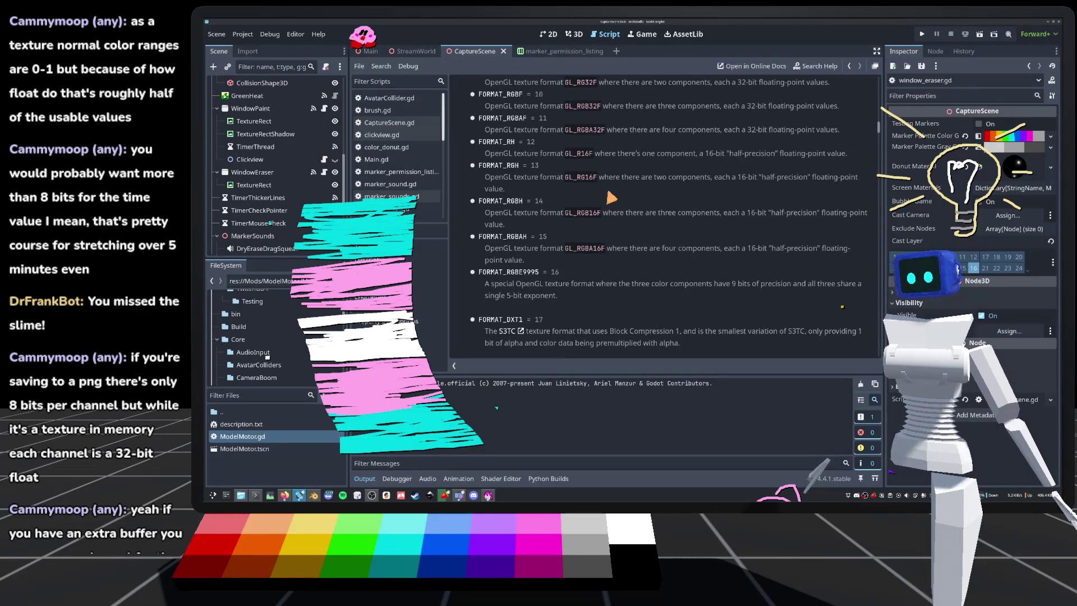
{"action": "scroll", "coordinate": [612, 202], "scroll_direction": "down", "scroll_amount": 5}
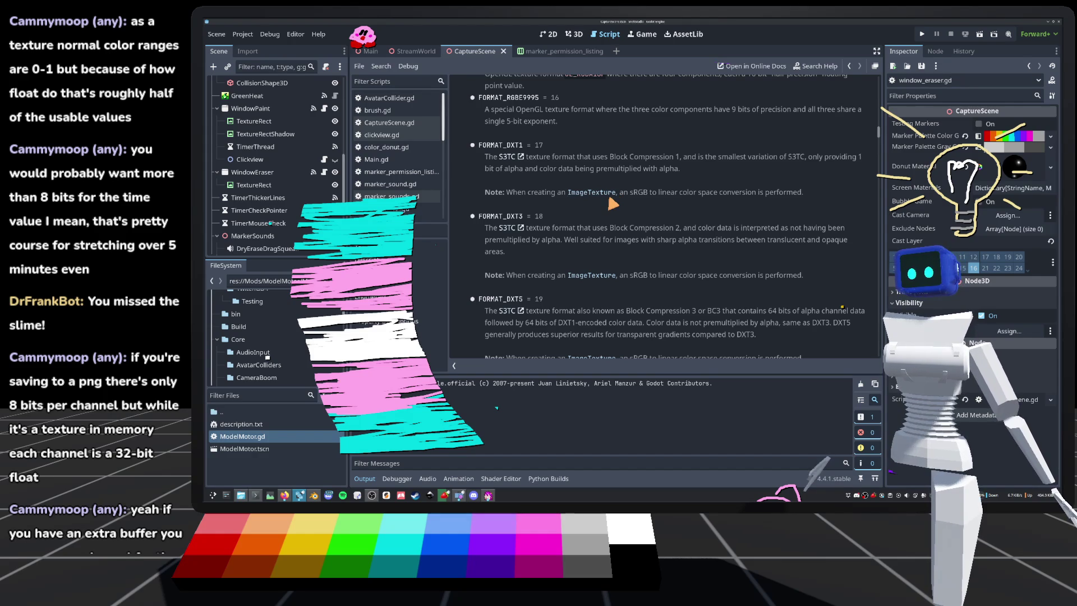
{"action": "scroll", "coordinate": [614, 201], "scroll_direction": "down", "scroll_amount": 6}
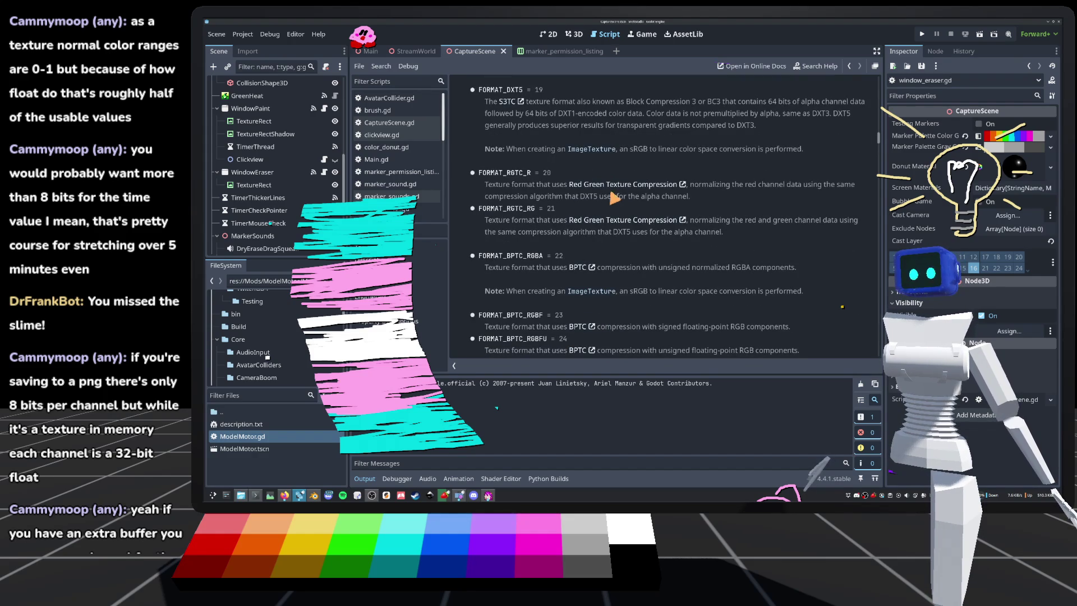
{"action": "scroll", "coordinate": [612, 185], "scroll_direction": "down", "scroll_amount": 1}
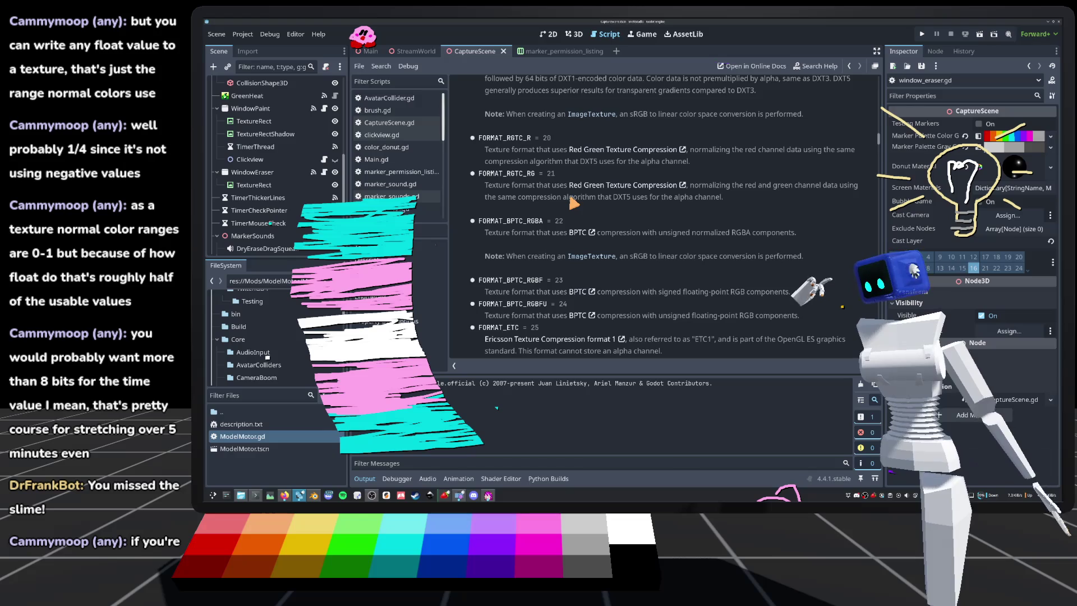
Step: Scroll back up the Image docs and switch to the bike project's Godot 4.5.1 editor
{"action": "scroll", "coordinate": [558, 251], "scroll_direction": "up", "scroll_amount": 5}
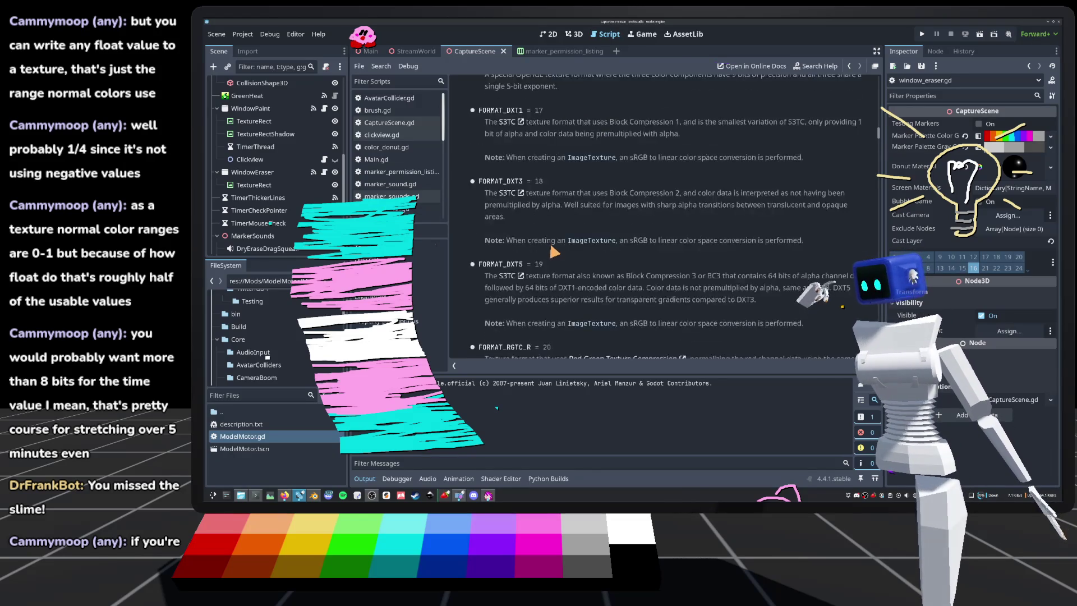
{"action": "scroll", "coordinate": [555, 251], "scroll_direction": "up", "scroll_amount": 8}
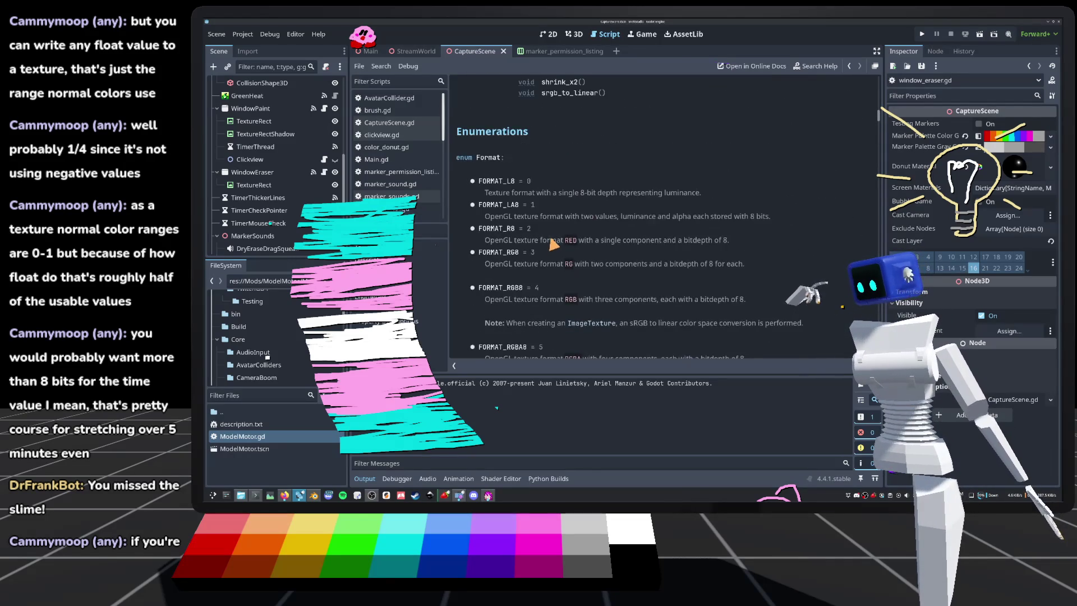
{"action": "scroll", "coordinate": [589, 210], "scroll_direction": "up", "scroll_amount": 3}
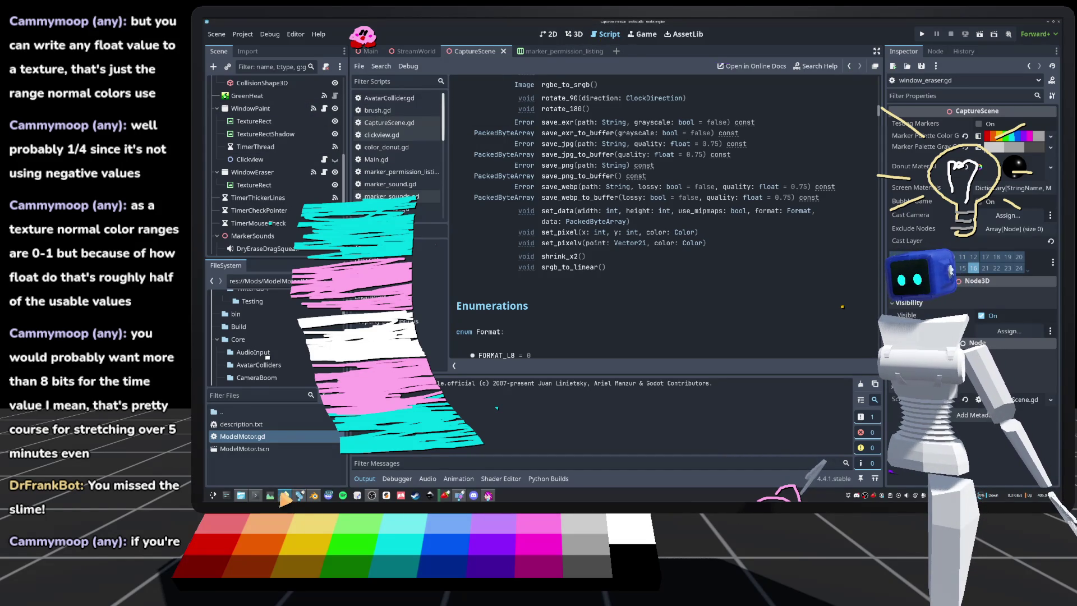
{"action": "left_click", "coordinate": [297, 498]}
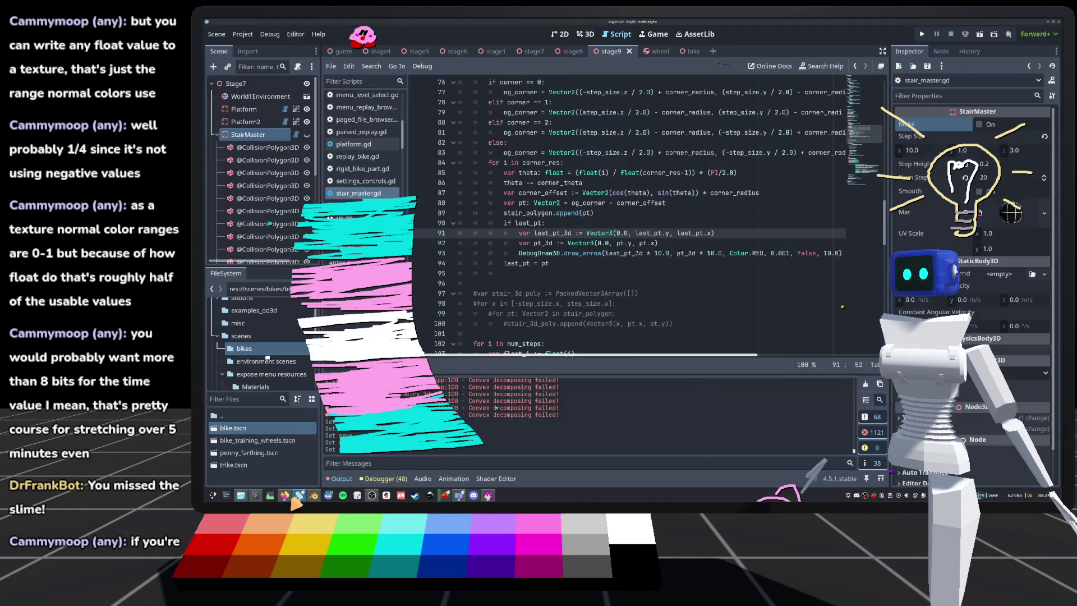
Step: Place the caret after last_pt = pt on line 94, then view stage9's red stair outline in 3D
{"action": "left_click", "coordinate": [570, 266]}
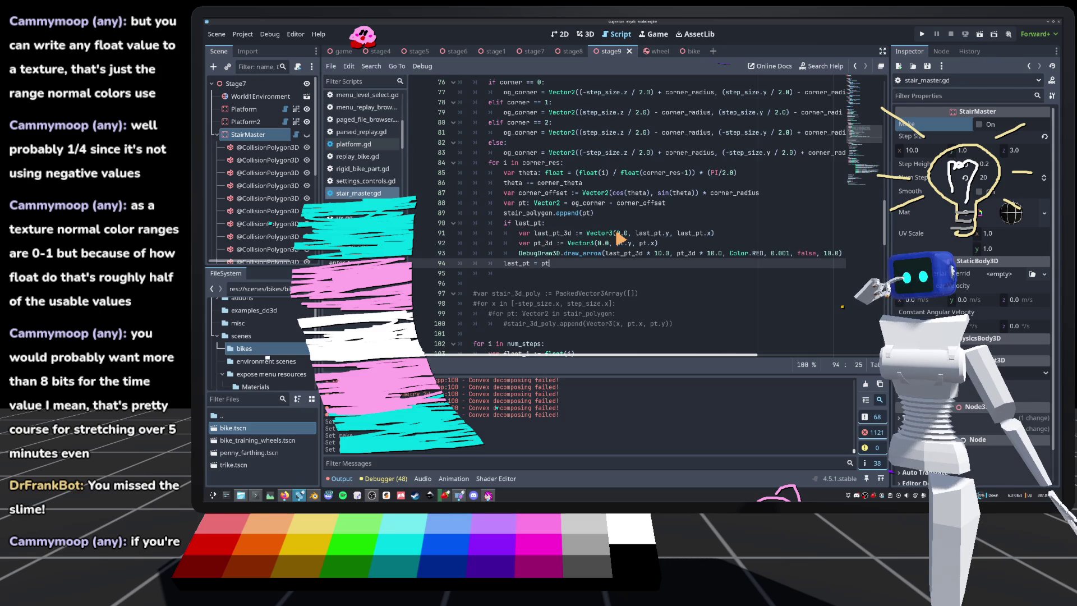
{"action": "left_click", "coordinate": [585, 34]}
{"action": "left_click_drag", "start_coordinate": [797, 292], "coordinate": [848, 265]}
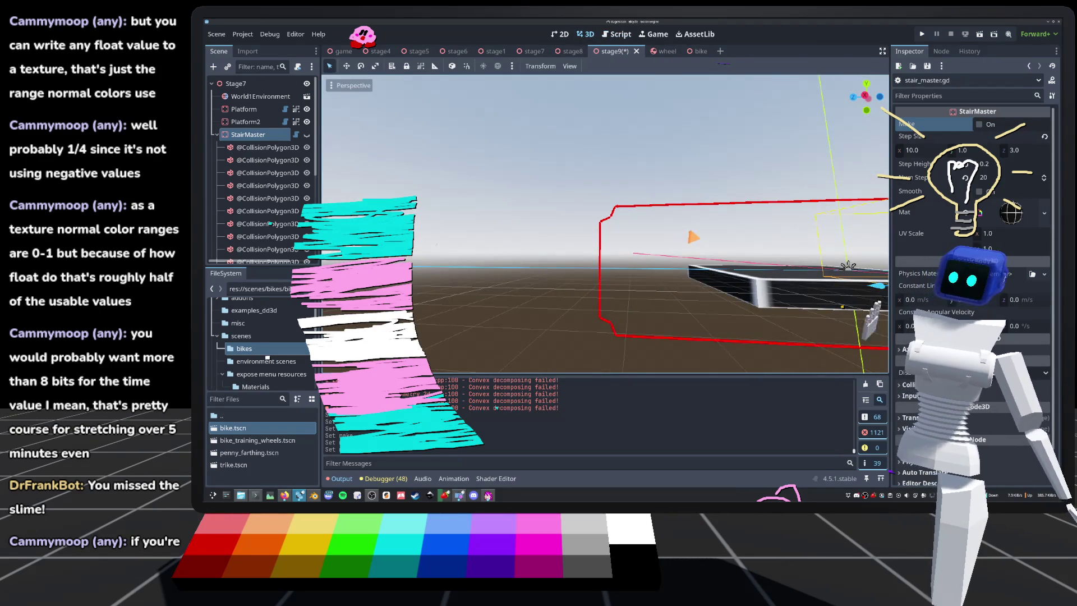
Step: Inspect the StairMaster collision step boxes from a right-side orthographic view, then reopen stair_master.gd
{"action": "key", "text": "f"}
{"action": "left_click_drag", "start_coordinate": [842, 307], "coordinate": [842, 307]}
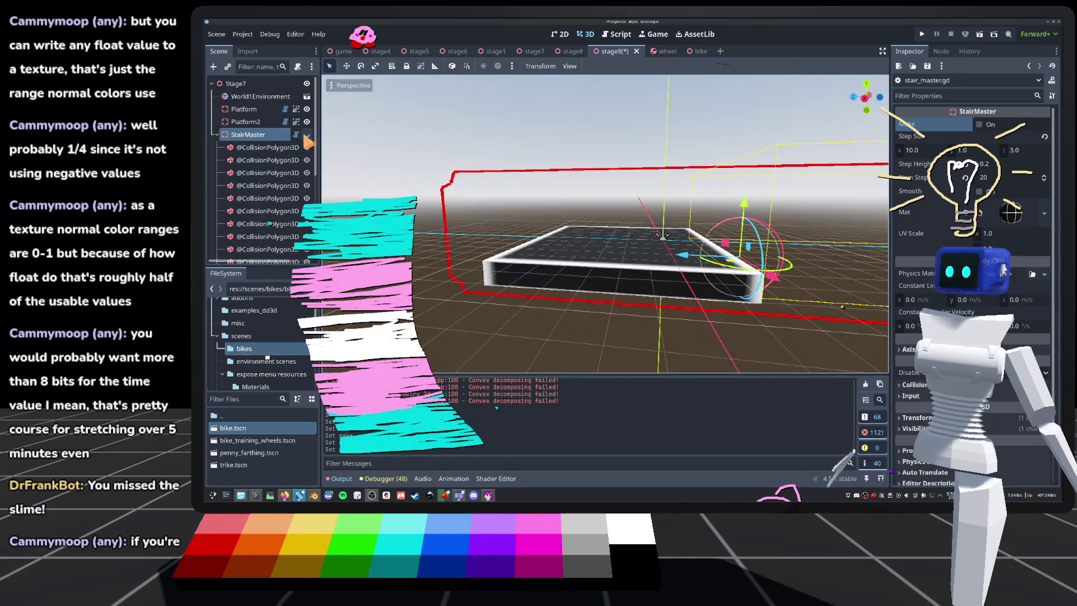
{"action": "mouse_move", "coordinate": [560, 252]}
{"action": "left_mouse_down"}
{"action": "mouse_move", "coordinate": [624, 262]}
{"action": "mouse_move", "coordinate": [809, 180]}
{"action": "left_mouse_up"}
{"action": "left_click", "coordinate": [865, 98]}
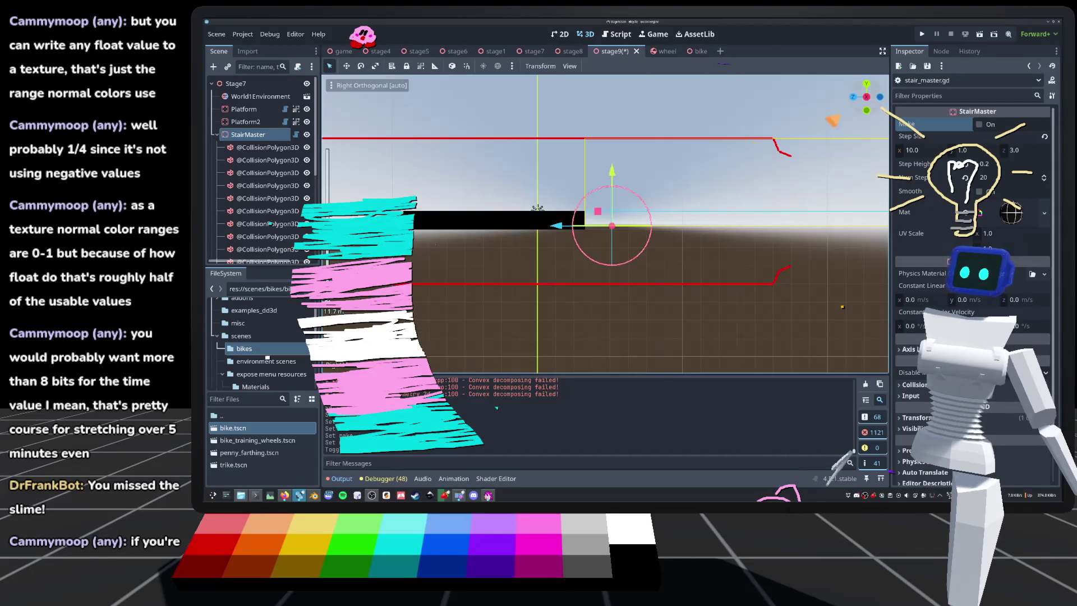
{"action": "scroll", "coordinate": [442, 307], "scroll_direction": "up", "scroll_amount": 2}
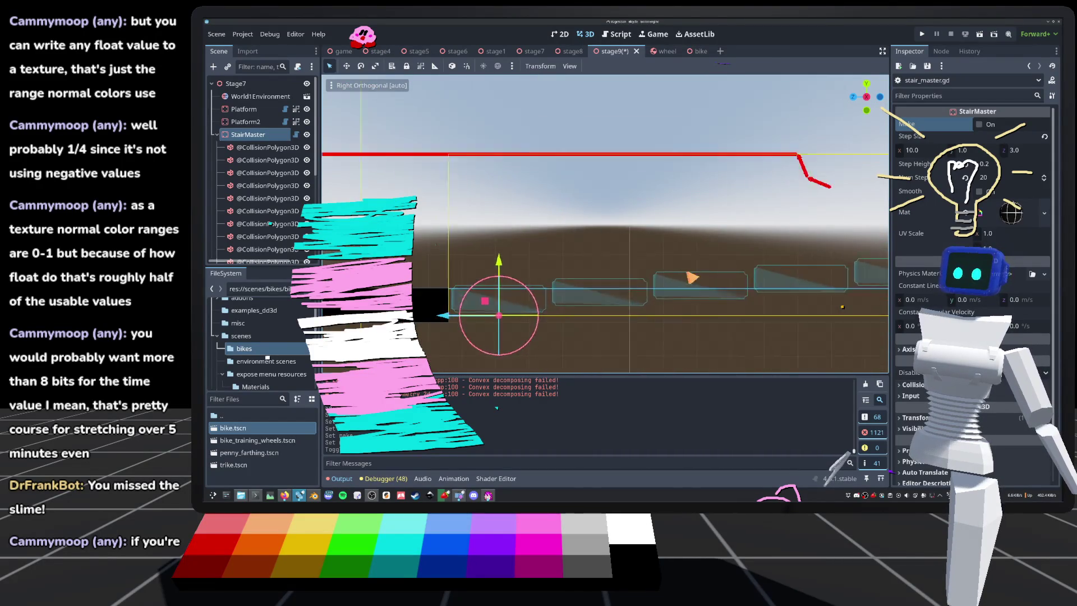
{"action": "left_click_drag", "start_coordinate": [442, 307], "coordinate": [463, 265]}
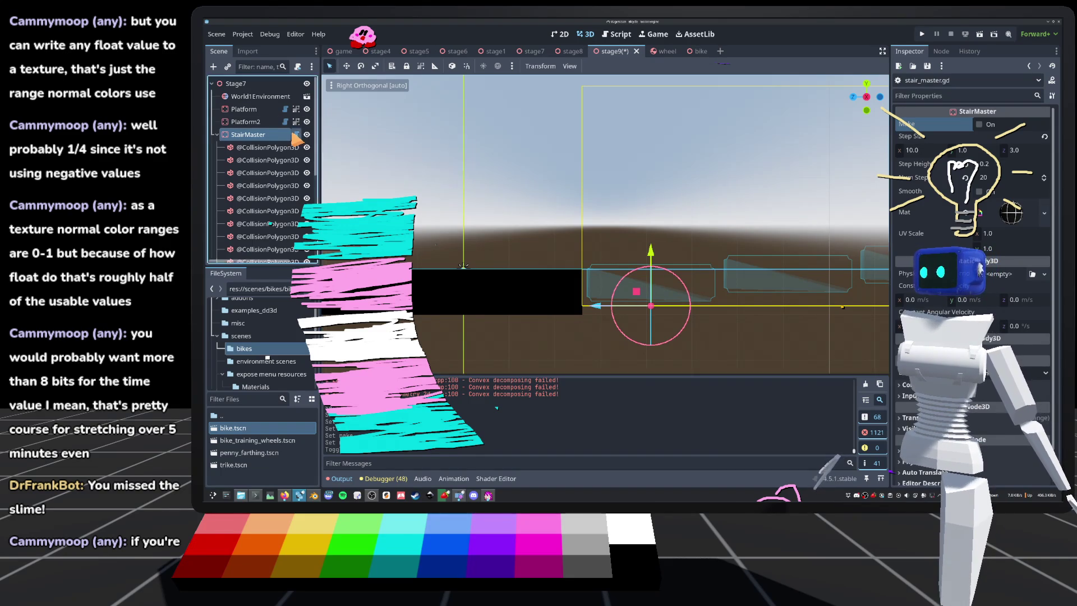
{"action": "left_click", "coordinate": [295, 136]}
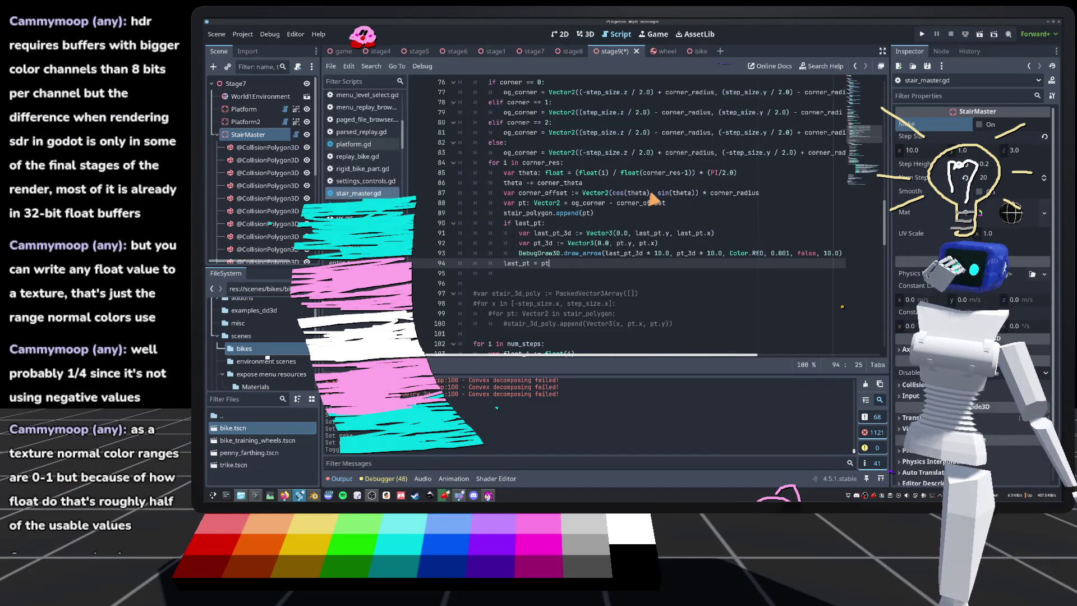
{"action": "left_click", "coordinate": [710, 194]}
{"action": "key", "text": "ctrl+s"}
{"action": "left_click", "coordinate": [585, 34]}
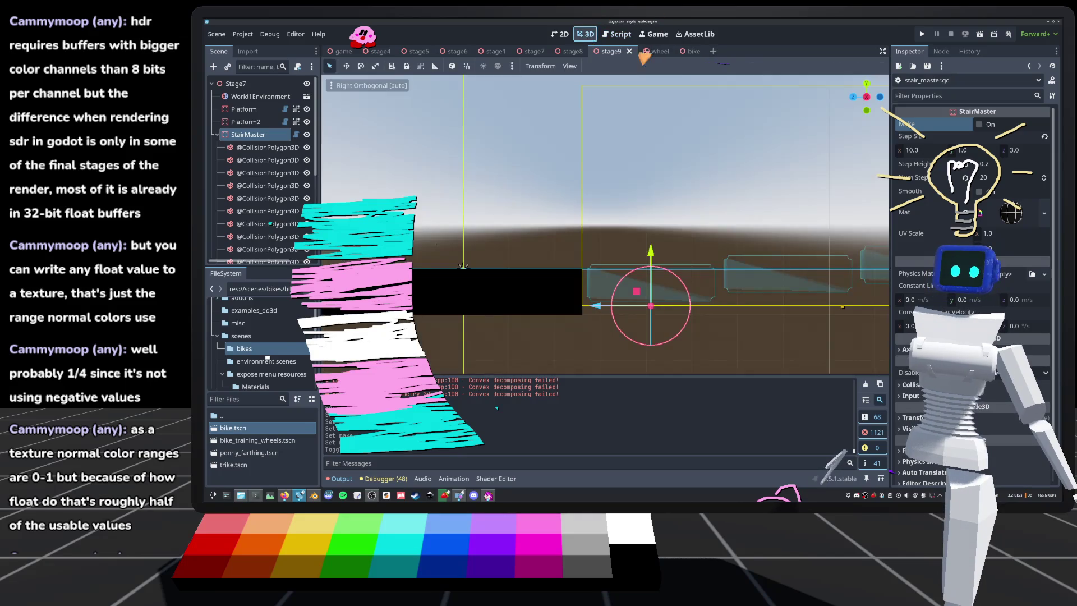
{"action": "left_click", "coordinate": [981, 126]}
{"action": "scroll", "coordinate": [604, 224], "scroll_direction": "down", "scroll_amount": 5}
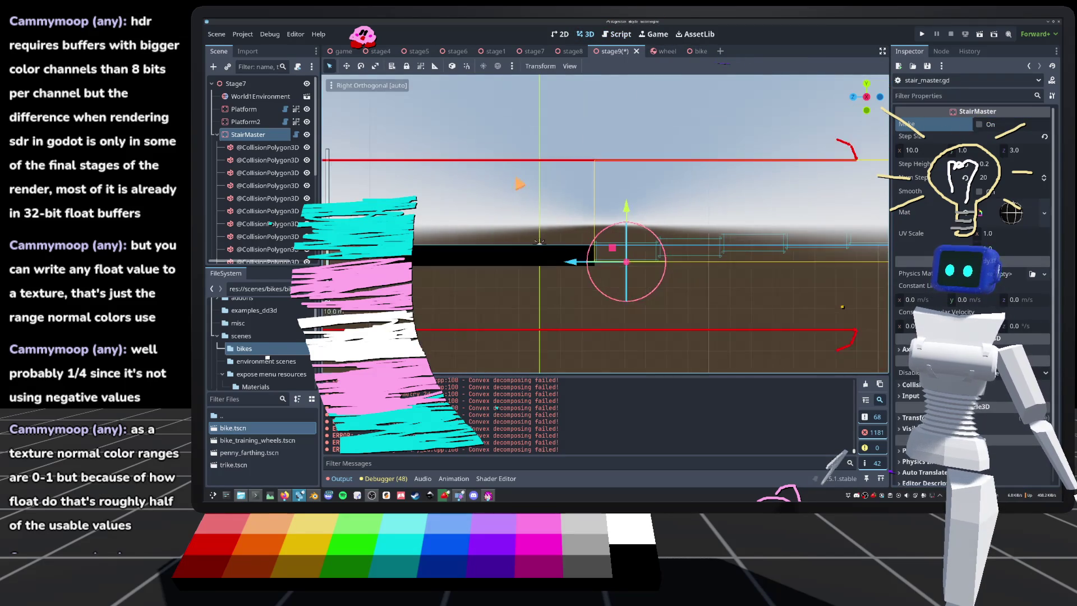
{"action": "scroll", "coordinate": [583, 170], "scroll_direction": "up", "scroll_amount": 4}
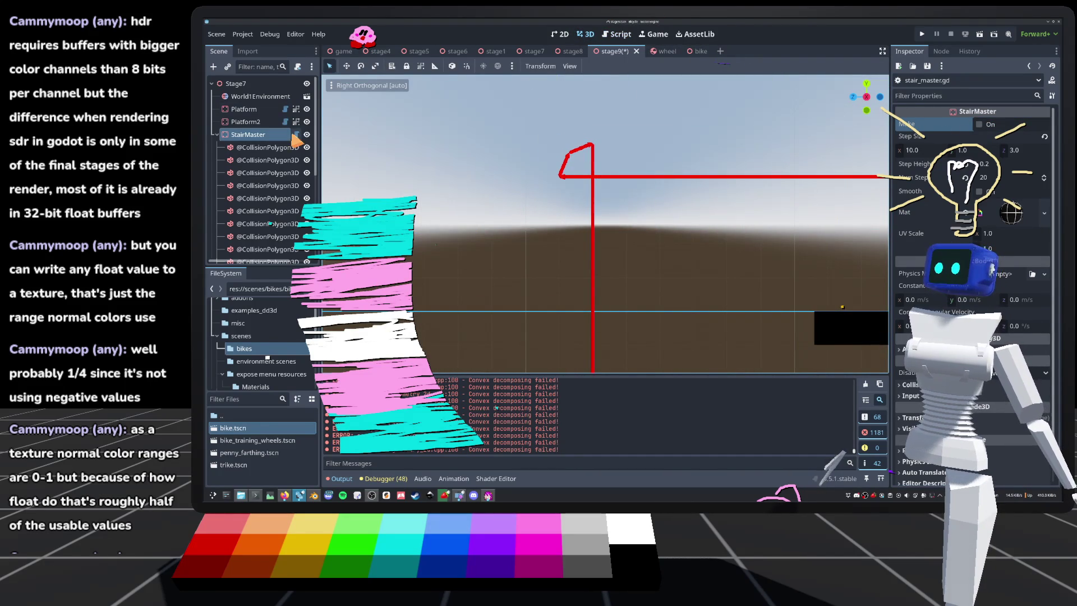
{"action": "left_click", "coordinate": [296, 134]}
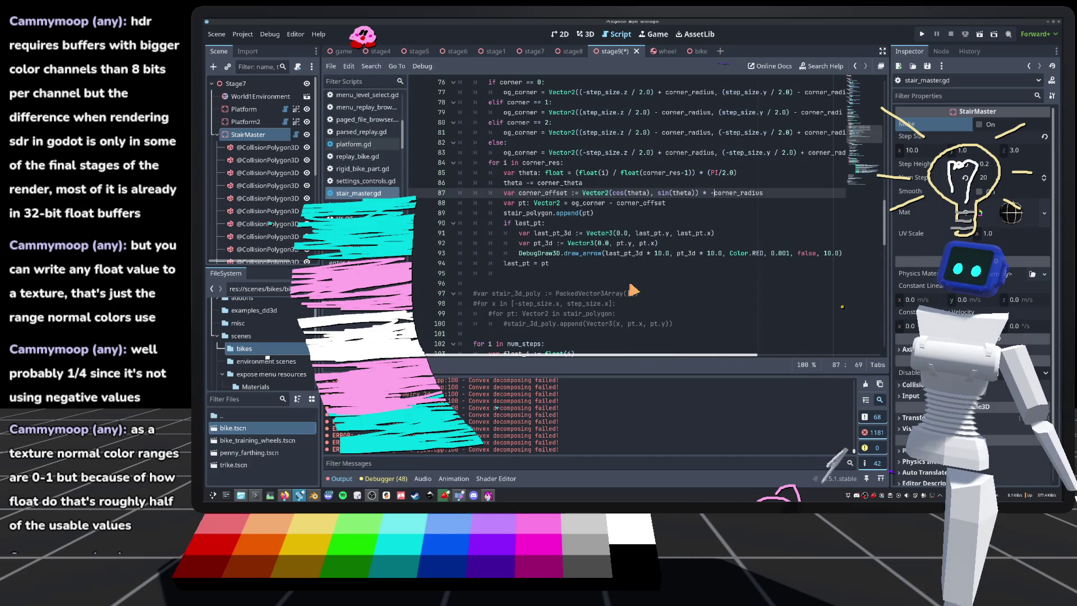
{"action": "key", "text": "ctrl+s"}
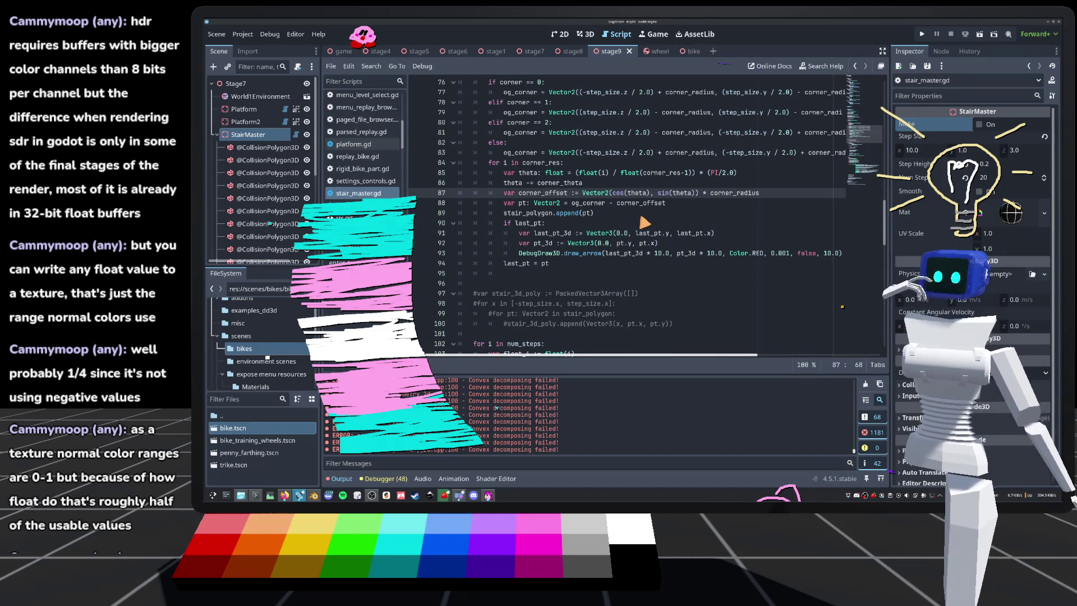
{"action": "left_click", "coordinate": [586, 34]}
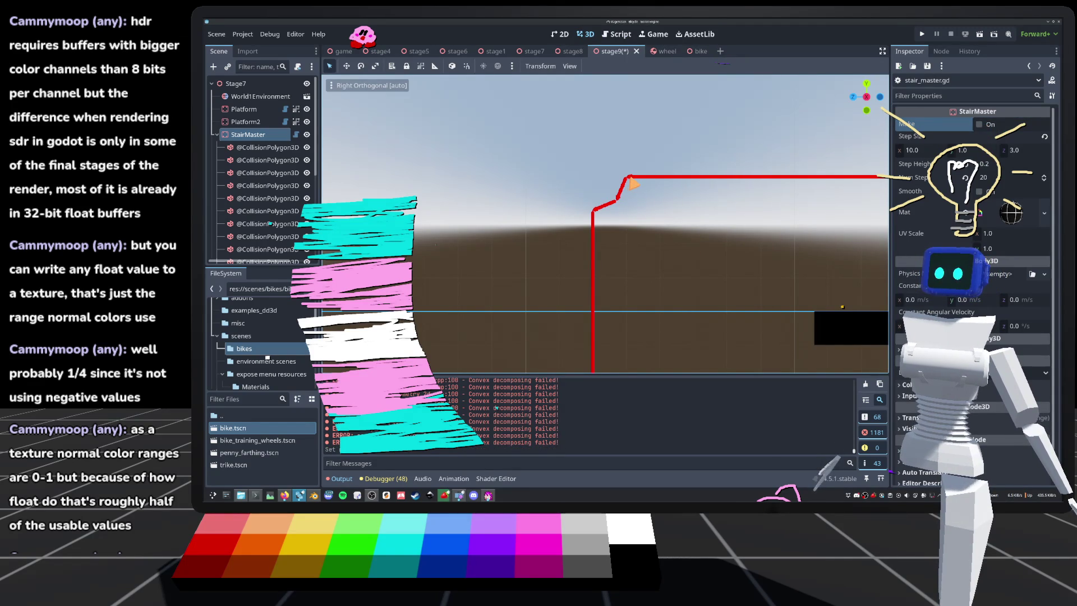
{"action": "scroll", "coordinate": [603, 224], "scroll_direction": "down", "scroll_amount": 3}
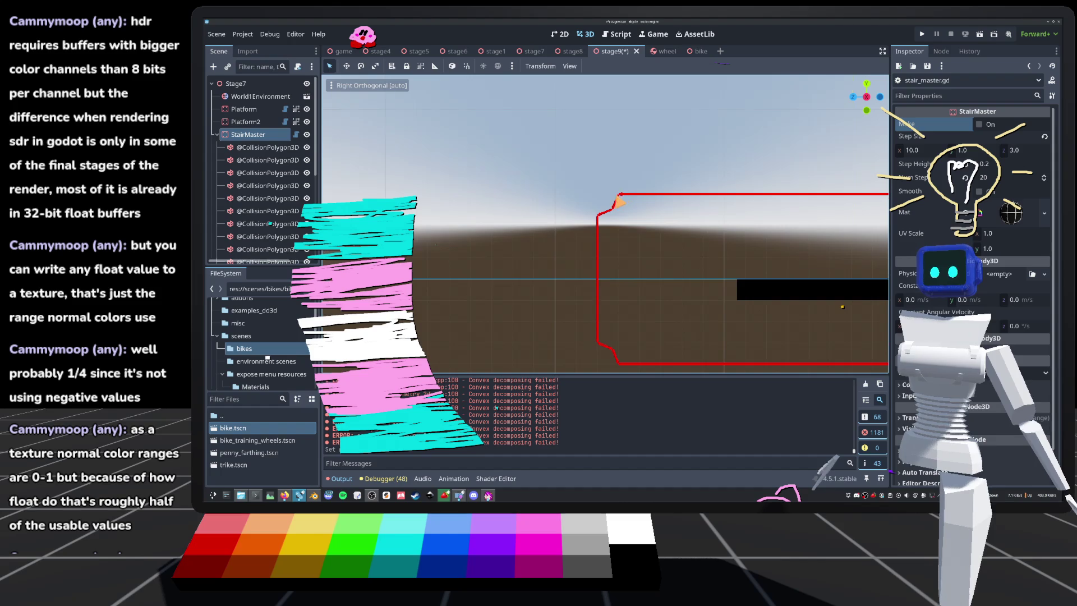
{"action": "scroll", "coordinate": [621, 199], "scroll_direction": "down", "scroll_amount": 3}
{"action": "scroll", "coordinate": [620, 293], "scroll_direction": "up", "scroll_amount": 5}
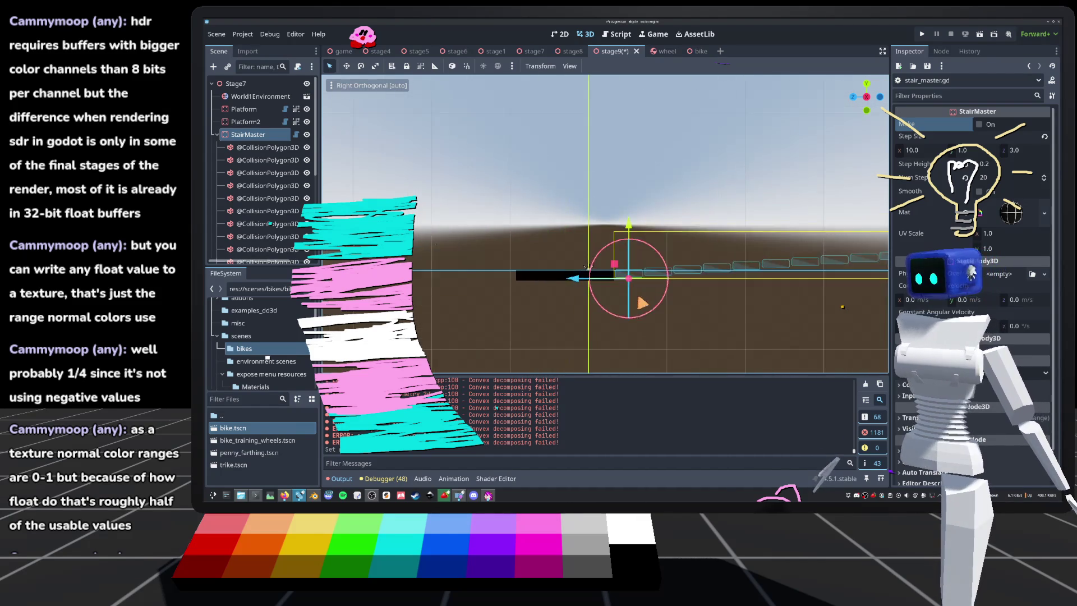
{"action": "left_click", "coordinate": [751, 257]}
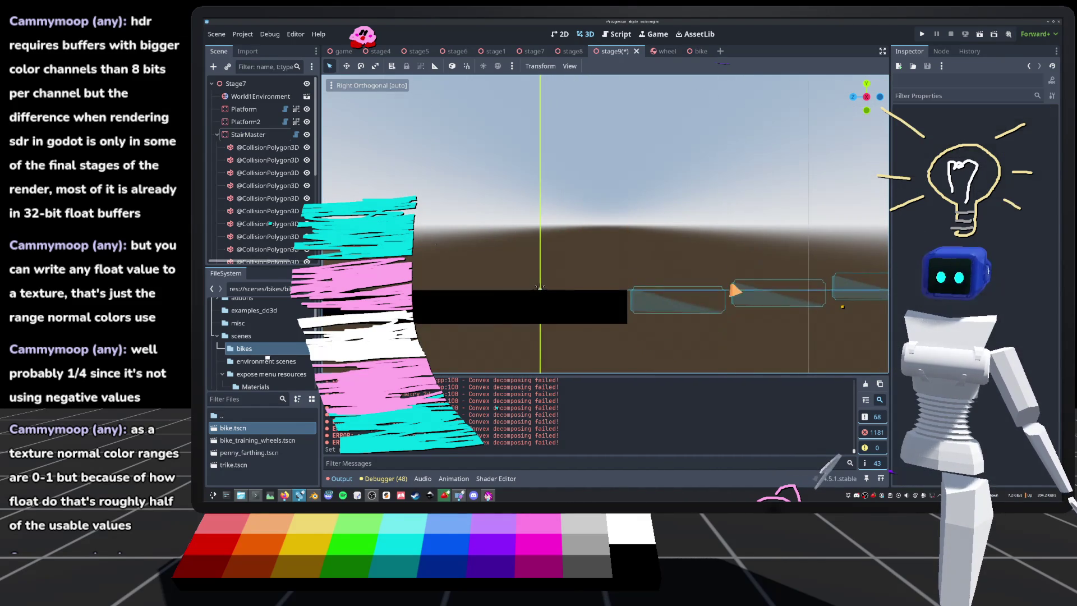
Step: Select one generated CollisionPolygon3D step to inspect its 10.0 depth and polygon array, framing it in view
{"action": "scroll", "coordinate": [729, 278], "scroll_direction": "up", "scroll_amount": 5}
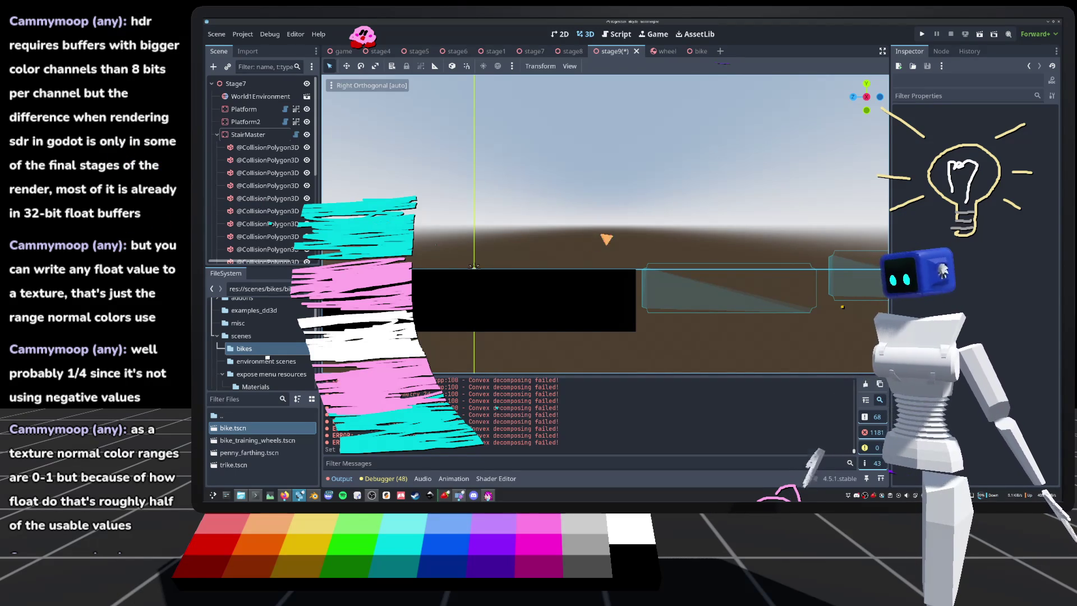
{"action": "scroll", "coordinate": [635, 264], "scroll_direction": "up", "scroll_amount": 2}
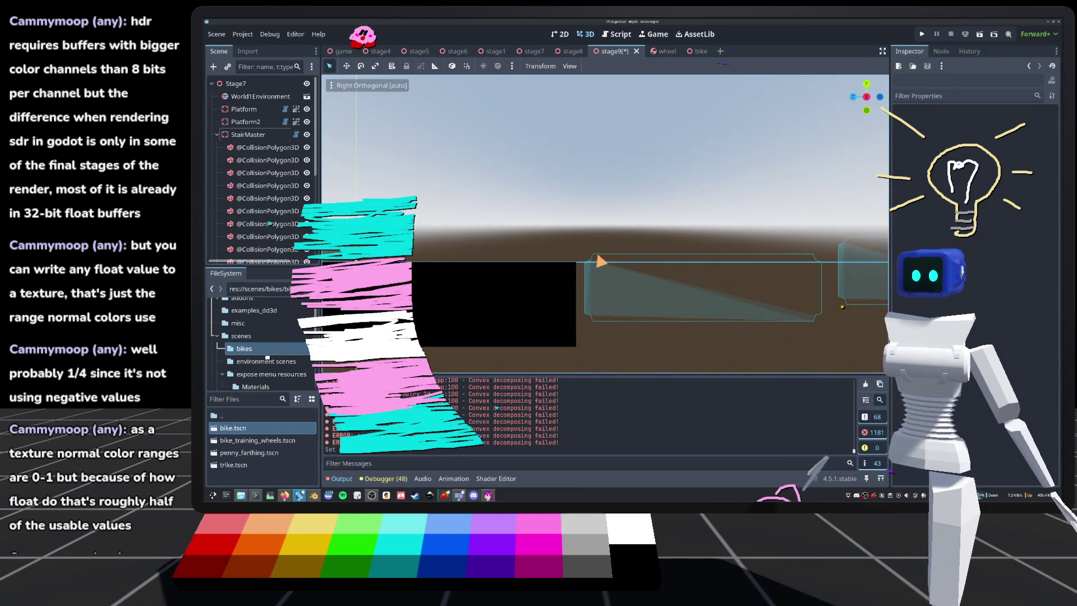
{"action": "left_click", "coordinate": [605, 263]}
{"action": "scroll", "coordinate": [611, 242], "scroll_direction": "up", "scroll_amount": 1}
{"action": "mouse_move", "coordinate": [611, 243]}
{"action": "left_mouse_down"}
{"action": "mouse_move", "coordinate": [673, 234]}
{"action": "mouse_move", "coordinate": [650, 228]}
{"action": "left_mouse_up"}
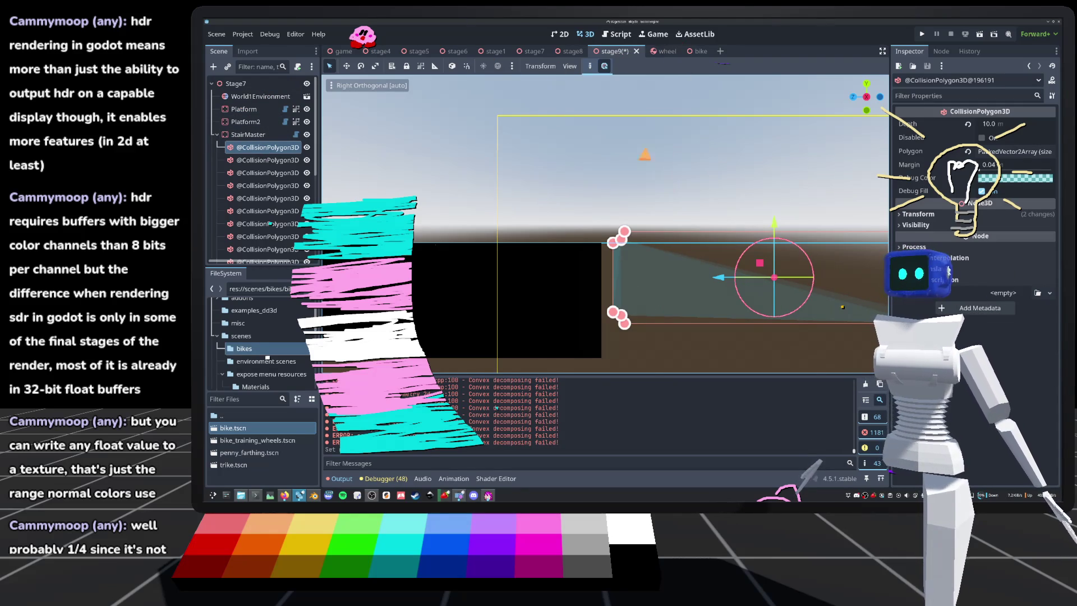
Step: Save the stage9 scene with Ctrl+S and open StairMaster's stair_master.gd script
{"action": "scroll", "coordinate": [695, 247], "scroll_direction": "up", "scroll_amount": 2}
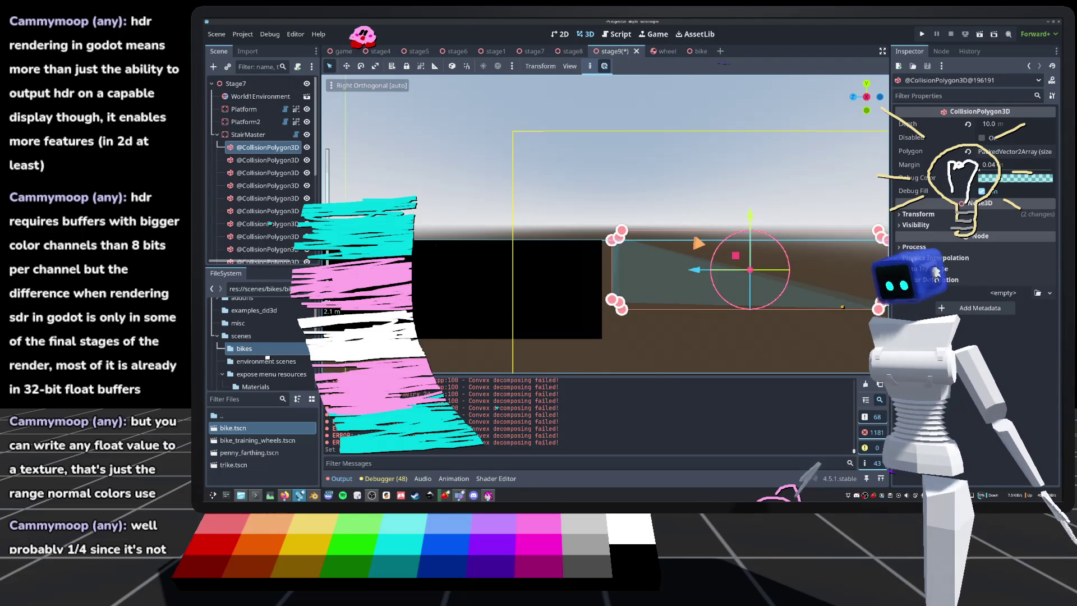
{"action": "key", "text": "ctrl+s"}
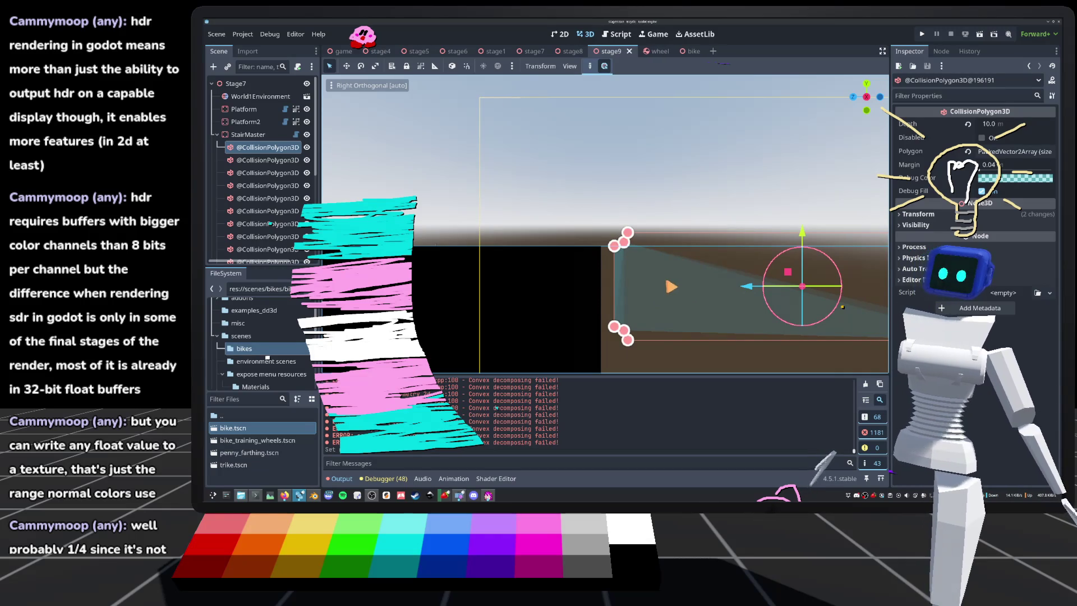
{"action": "scroll", "coordinate": [618, 268], "scroll_direction": "up", "scroll_amount": 2}
{"action": "scroll", "coordinate": [618, 268], "scroll_direction": "up", "scroll_amount": 2}
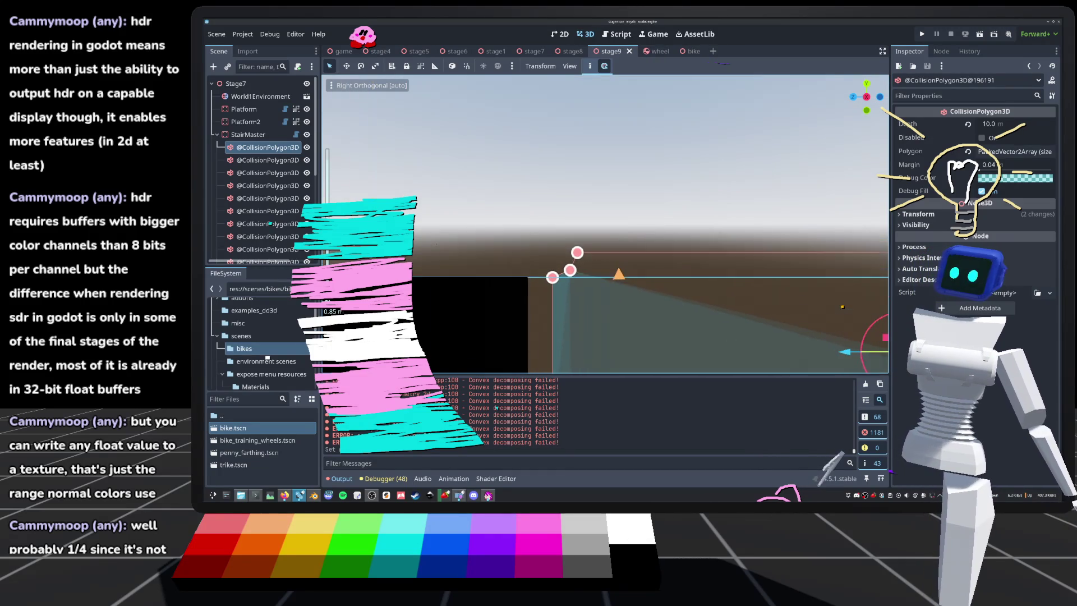
{"action": "scroll", "coordinate": [572, 265], "scroll_direction": "up", "scroll_amount": 5}
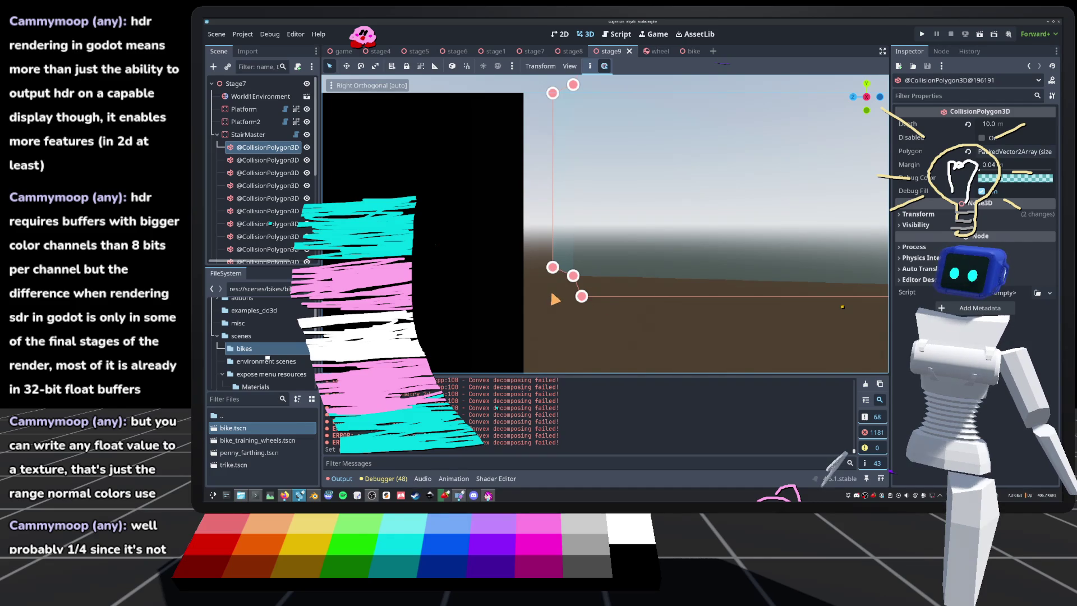
{"action": "scroll", "coordinate": [558, 303], "scroll_direction": "down", "scroll_amount": 5}
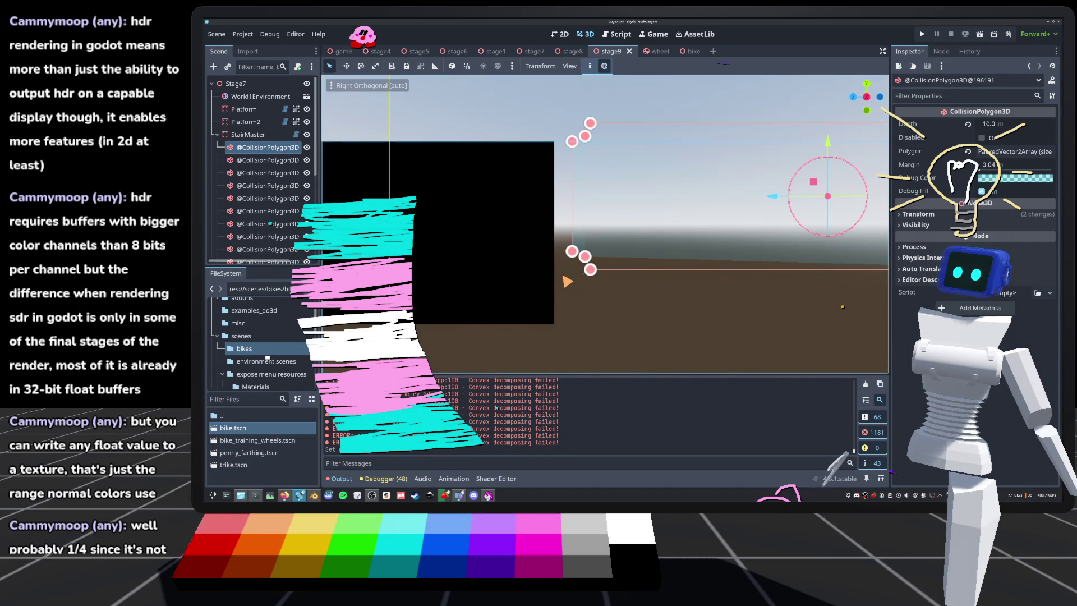
{"action": "scroll", "coordinate": [569, 293], "scroll_direction": "up", "scroll_amount": 5}
{"action": "key", "text": "ctrl+s"}
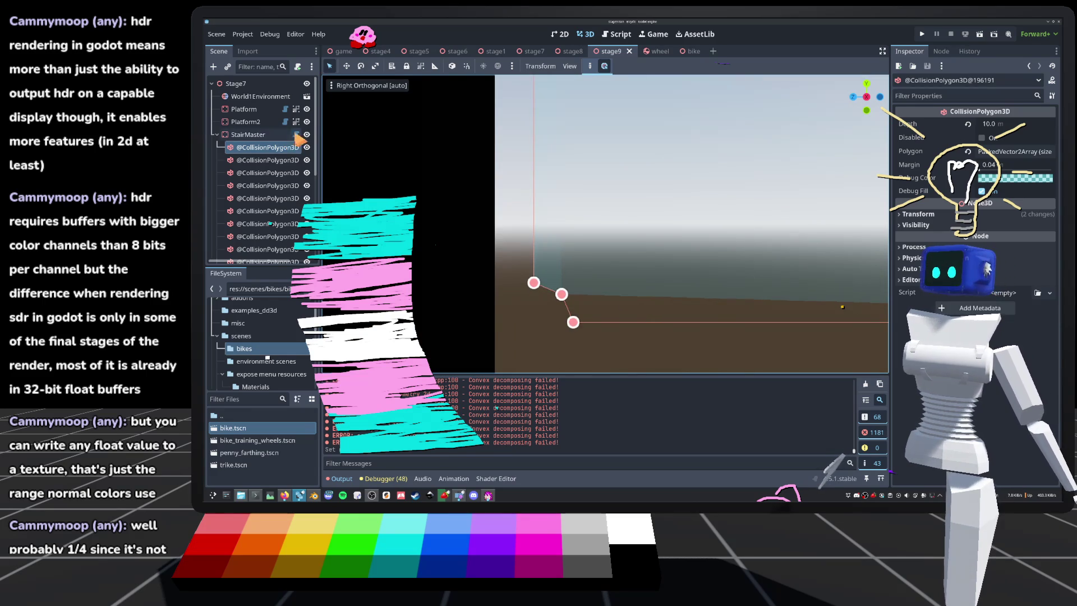
{"action": "left_click", "coordinate": [295, 134]}
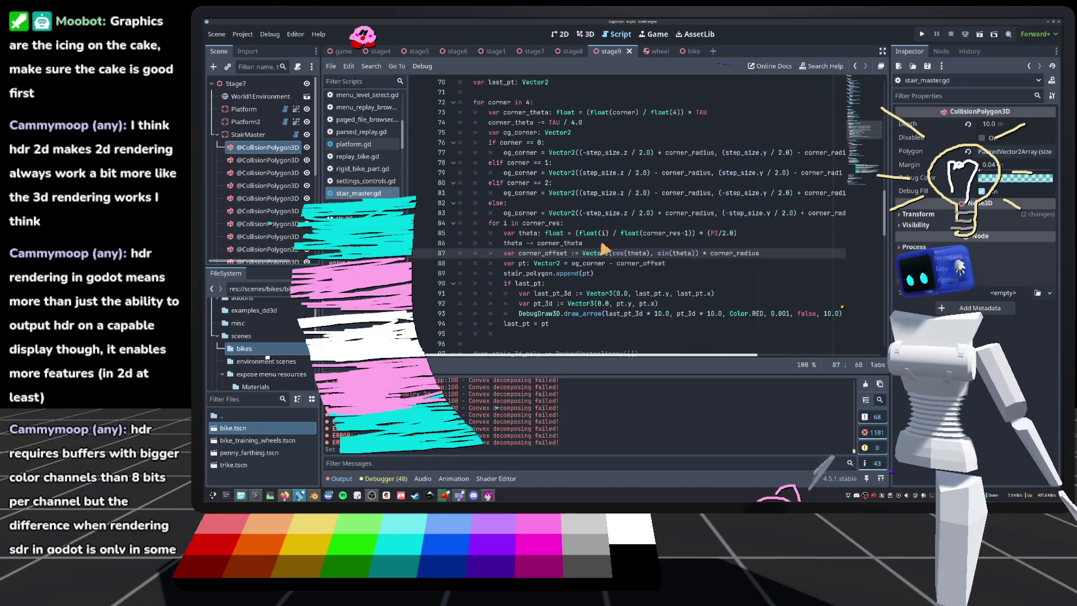
Step: Read through the corner-offset code around line 87 of stair_master.gd
{"action": "scroll", "coordinate": [603, 249], "scroll_direction": "down", "scroll_amount": 2}
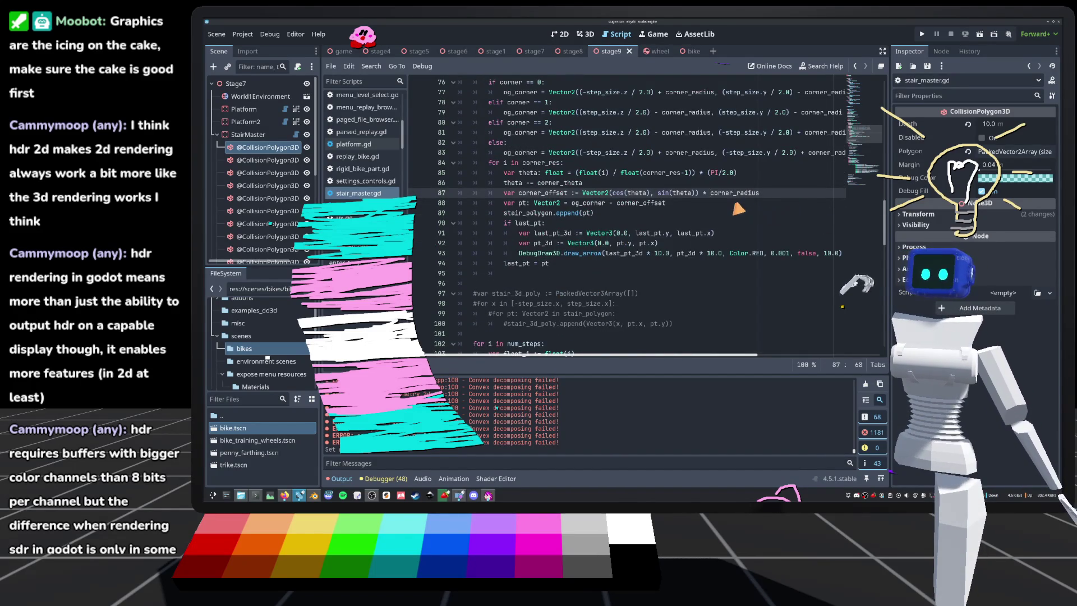
{"action": "scroll", "coordinate": [738, 209], "scroll_direction": "up", "scroll_amount": 2}
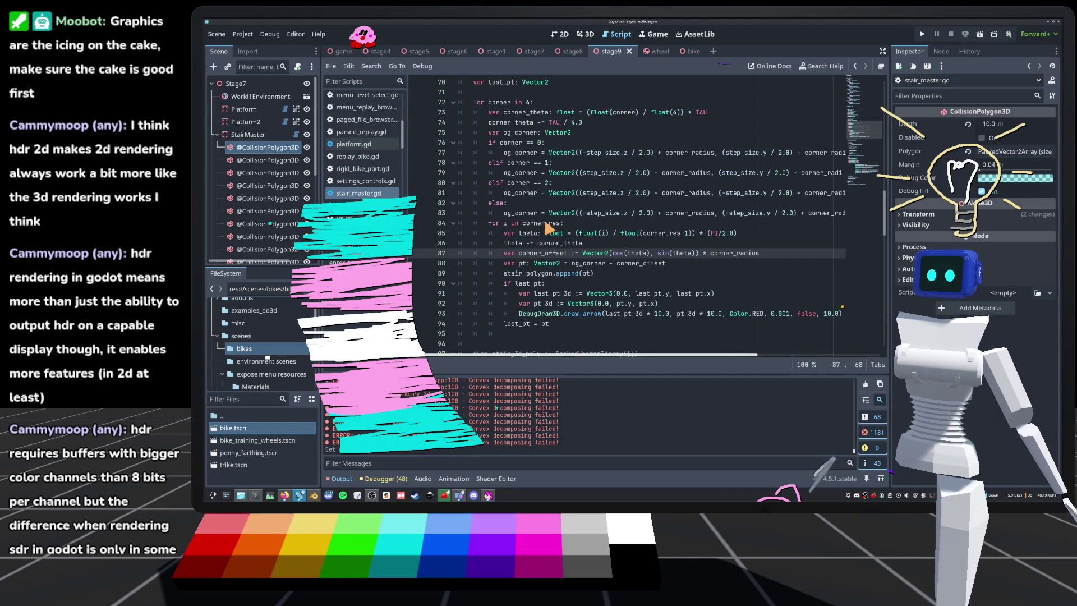
Step: Return to the 3D view and toggle the collision polygon's Disabled property
{"action": "mouse_move", "coordinate": [548, 227]}
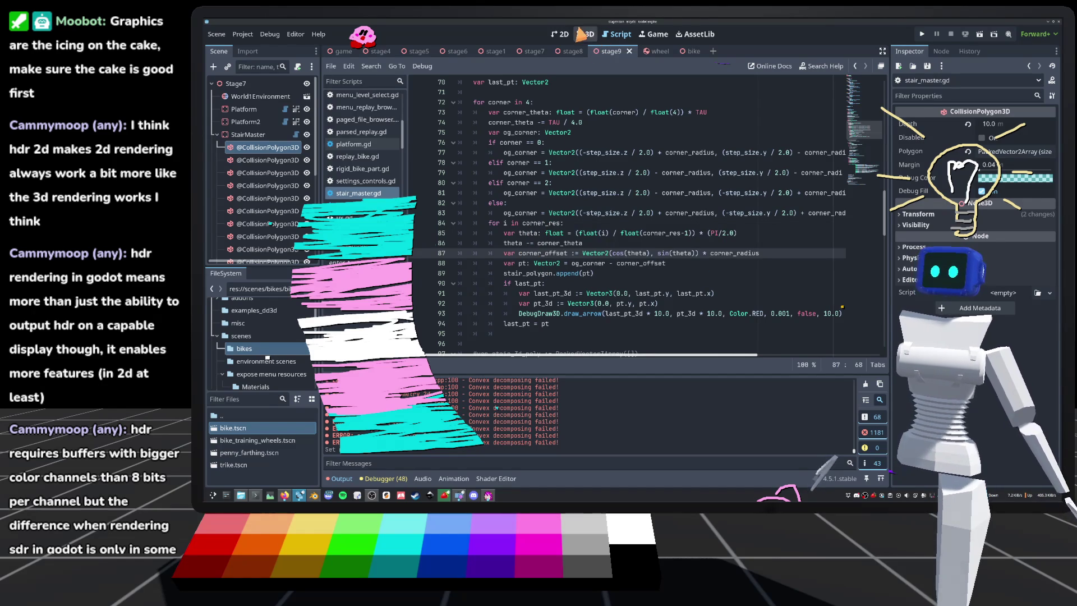
{"action": "left_click", "coordinate": [585, 33]}
{"action": "scroll", "coordinate": [603, 224], "scroll_direction": "down", "scroll_amount": 5}
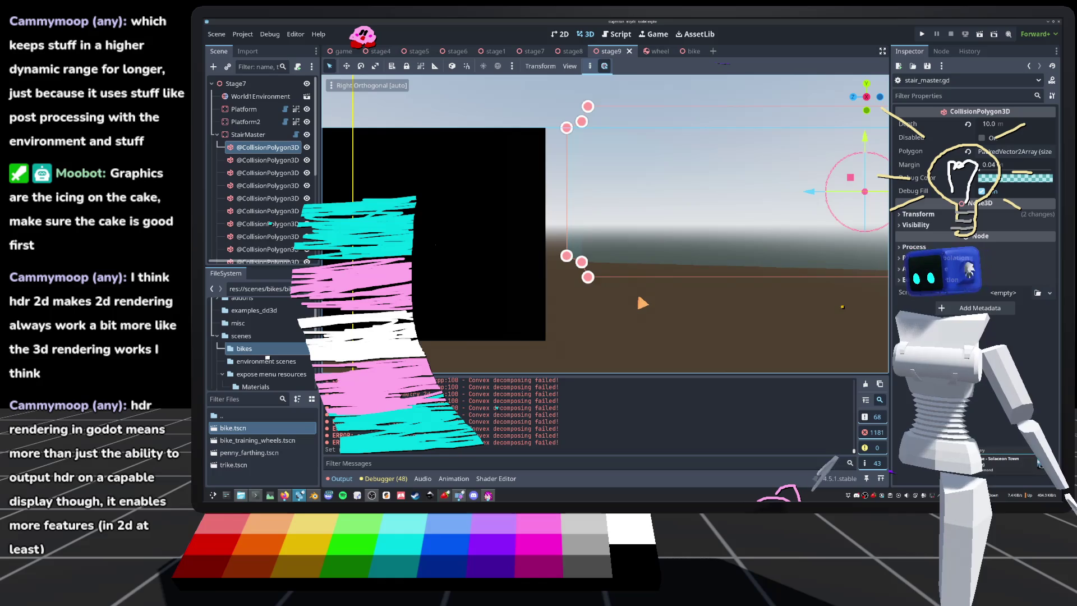
{"action": "scroll", "coordinate": [643, 303], "scroll_direction": "down", "scroll_amount": 2}
{"action": "scroll", "coordinate": [659, 303], "scroll_direction": "down", "scroll_amount": 3}
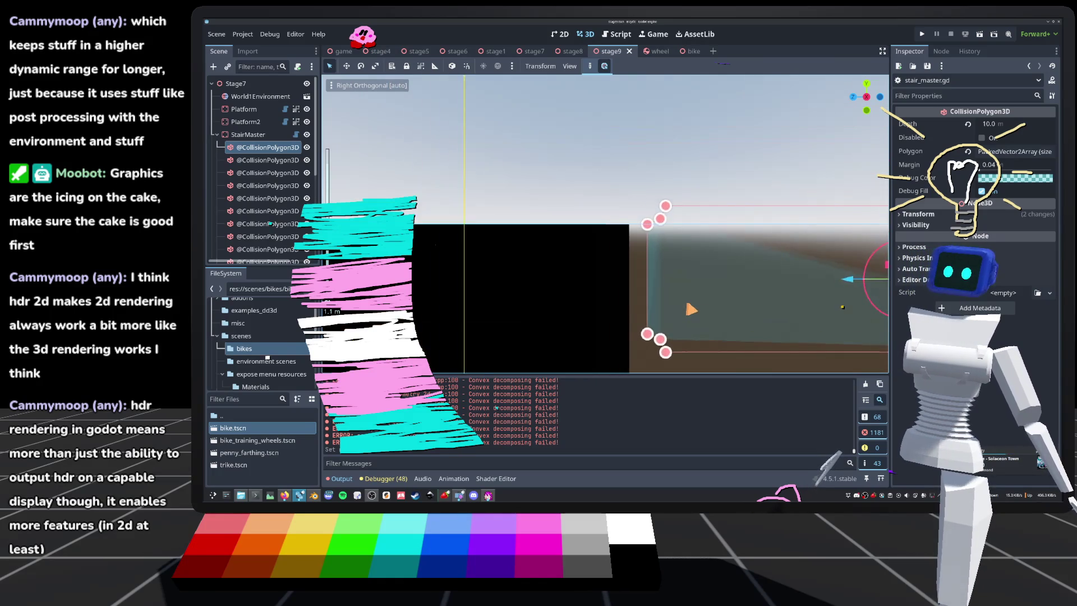
{"action": "left_click", "coordinate": [982, 138]}
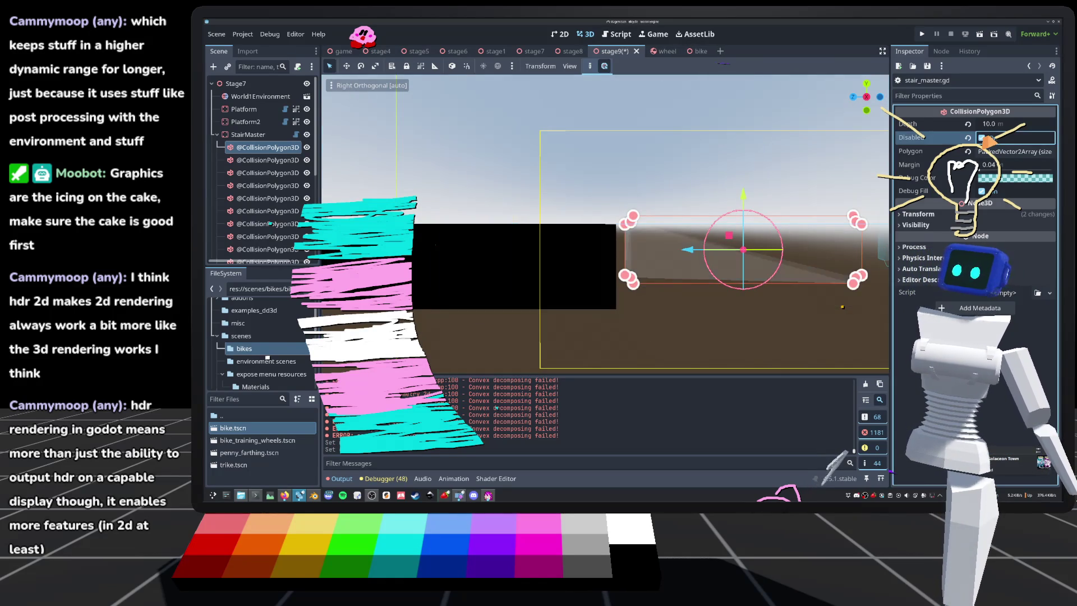
Step: Select the StairMaster node and save the stage9 scene
{"action": "left_click", "coordinate": [274, 138]}
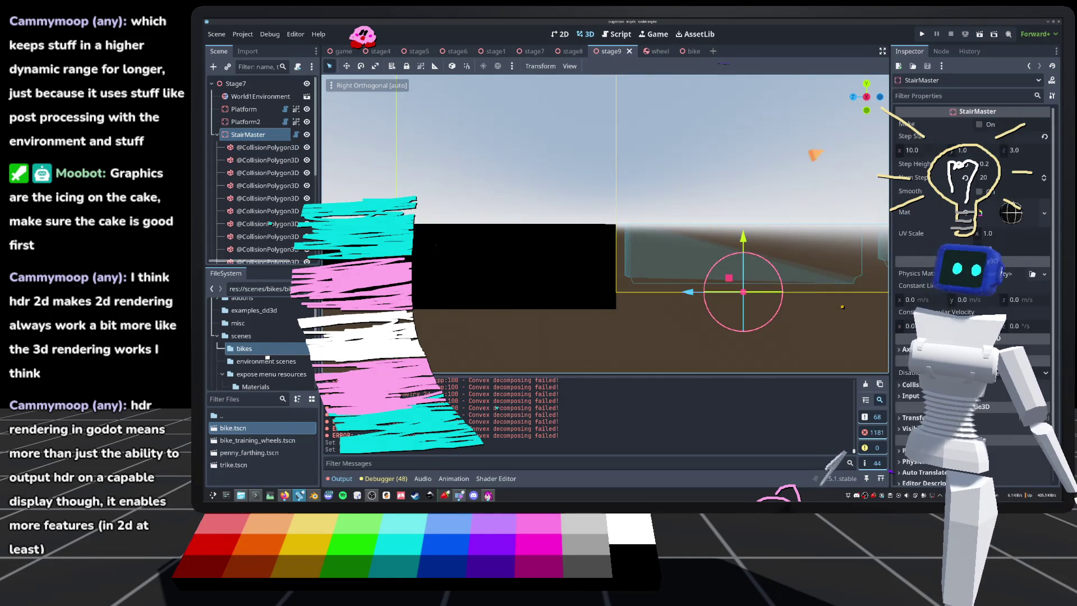
{"action": "scroll", "coordinate": [568, 251], "scroll_direction": "up", "scroll_amount": 2}
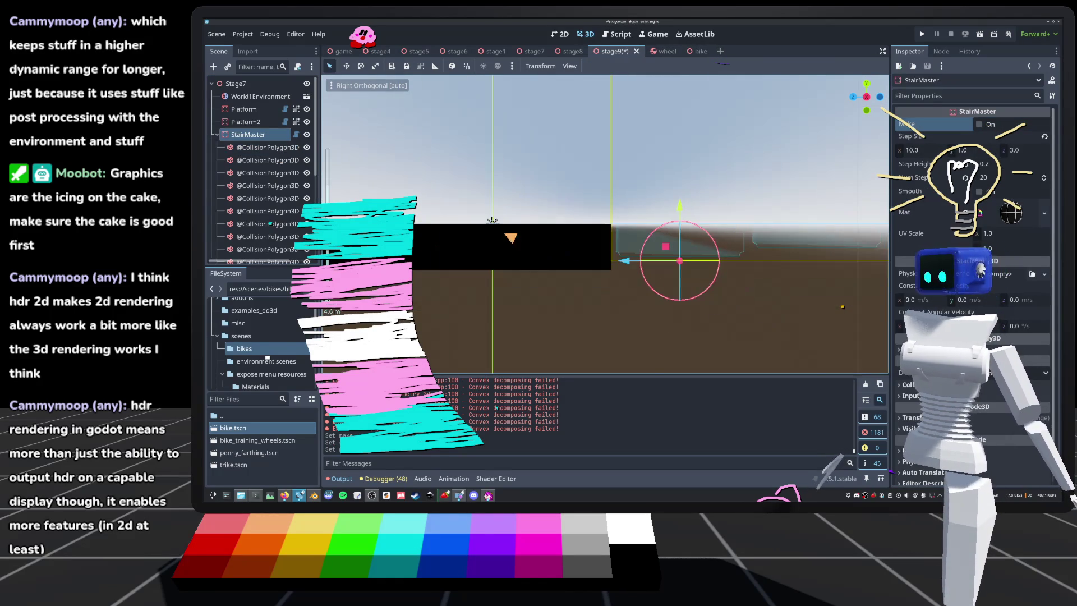
{"action": "scroll", "coordinate": [651, 241], "scroll_direction": "up", "scroll_amount": 5}
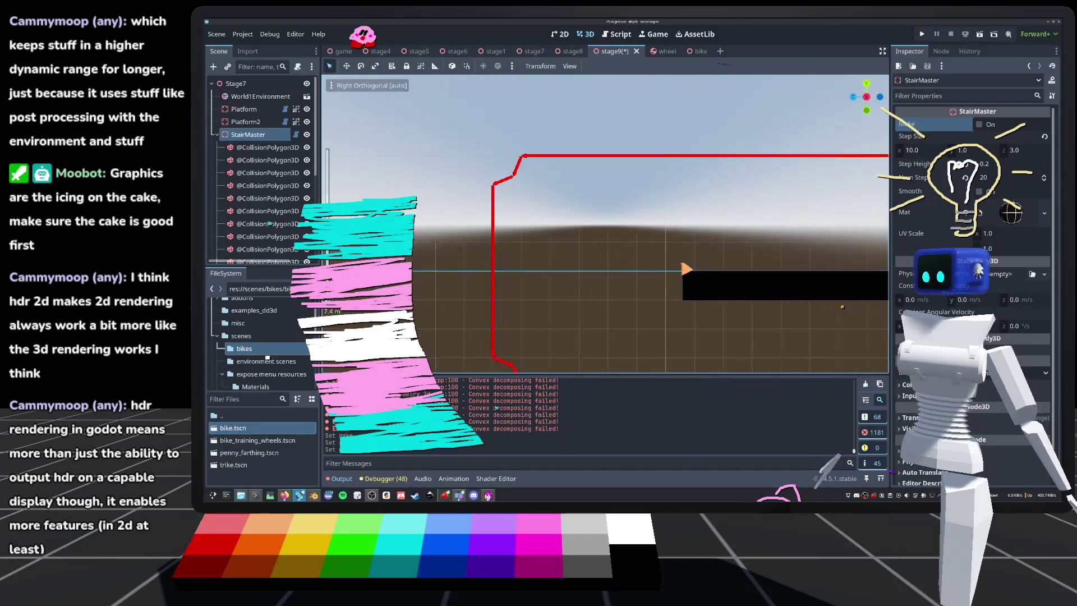
{"action": "scroll", "coordinate": [715, 298], "scroll_direction": "up", "scroll_amount": 5}
{"action": "scroll", "coordinate": [740, 302], "scroll_direction": "down", "scroll_amount": 3}
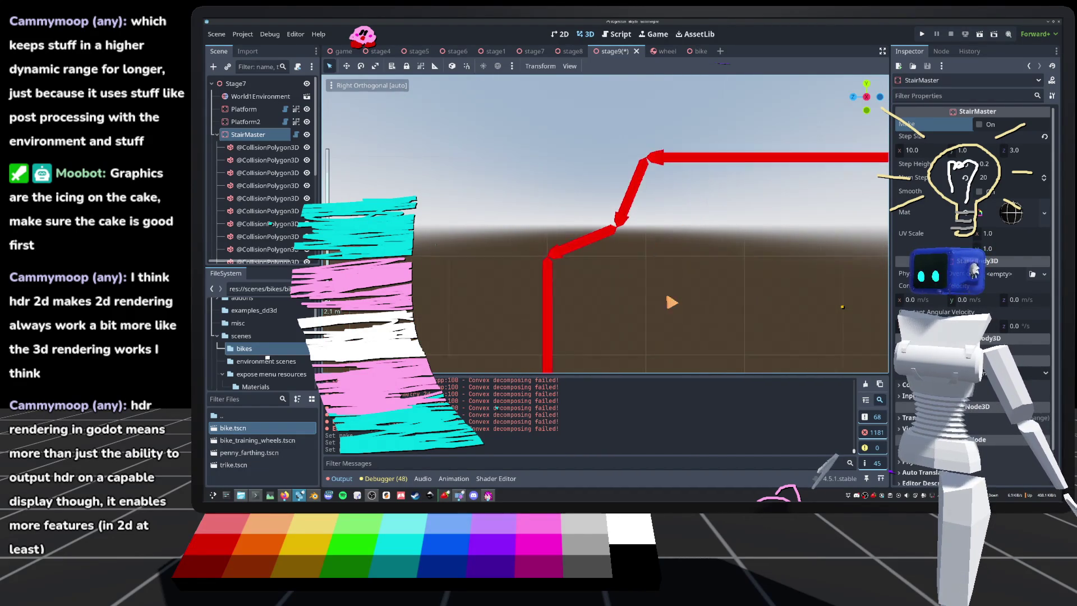
{"action": "scroll", "coordinate": [668, 293], "scroll_direction": "up", "scroll_amount": 3}
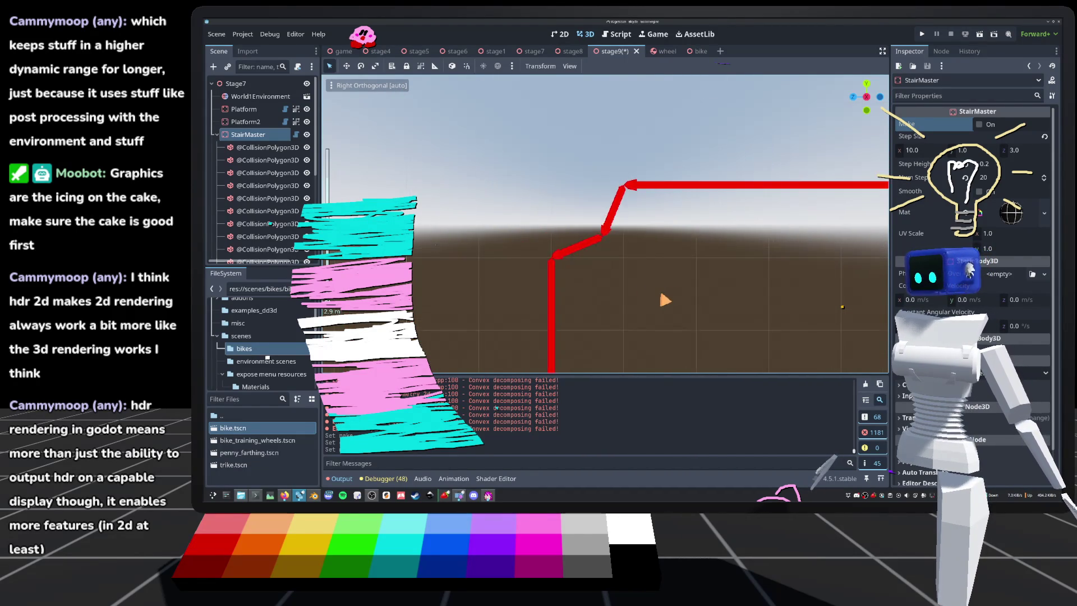
{"action": "key", "text": "ctrl+s"}
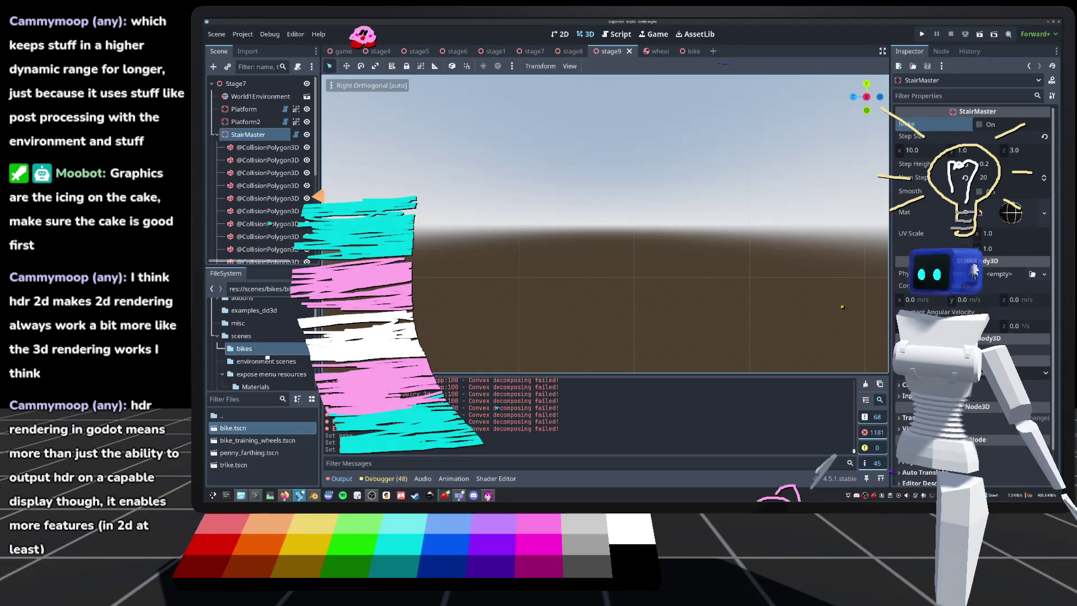
Step: Regenerate the stair collision with Make twice, frame the red outline, and save
{"action": "left_click", "coordinate": [980, 125]}
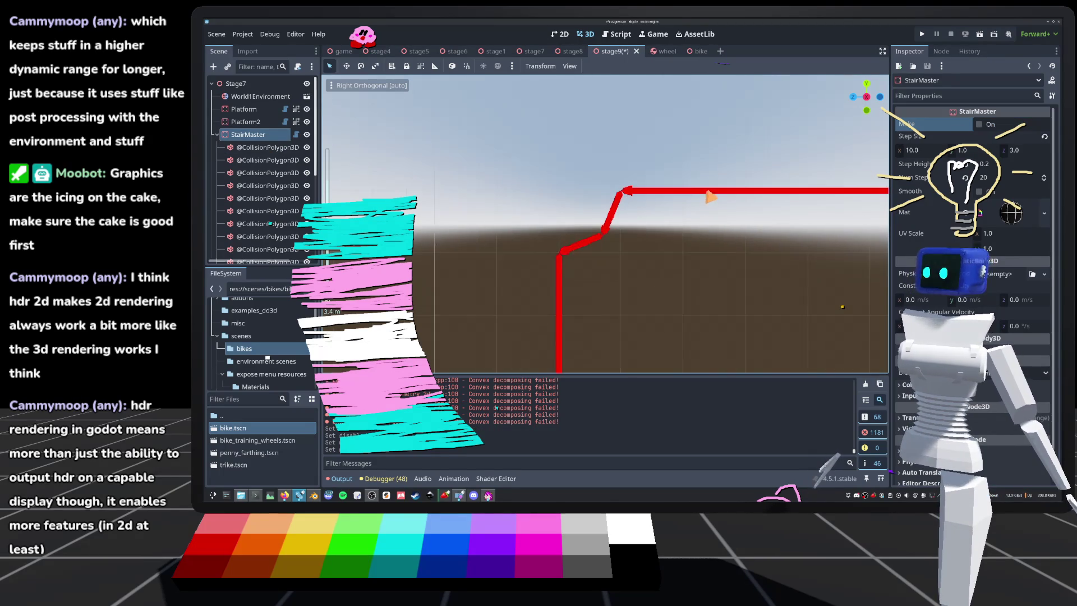
{"action": "scroll", "coordinate": [610, 239], "scroll_direction": "down", "scroll_amount": 3}
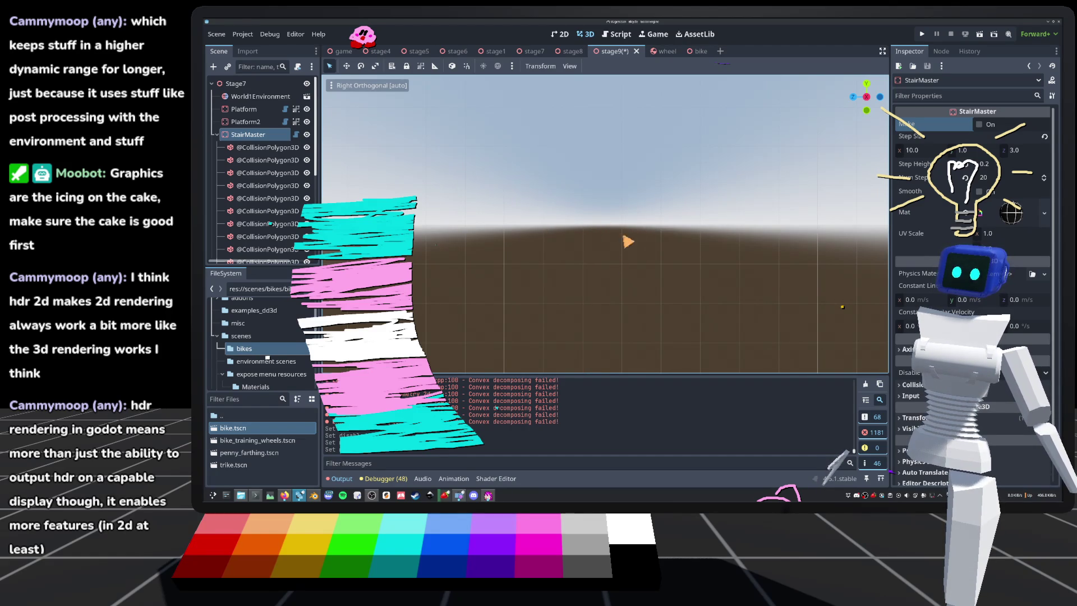
{"action": "left_click", "coordinate": [987, 125]}
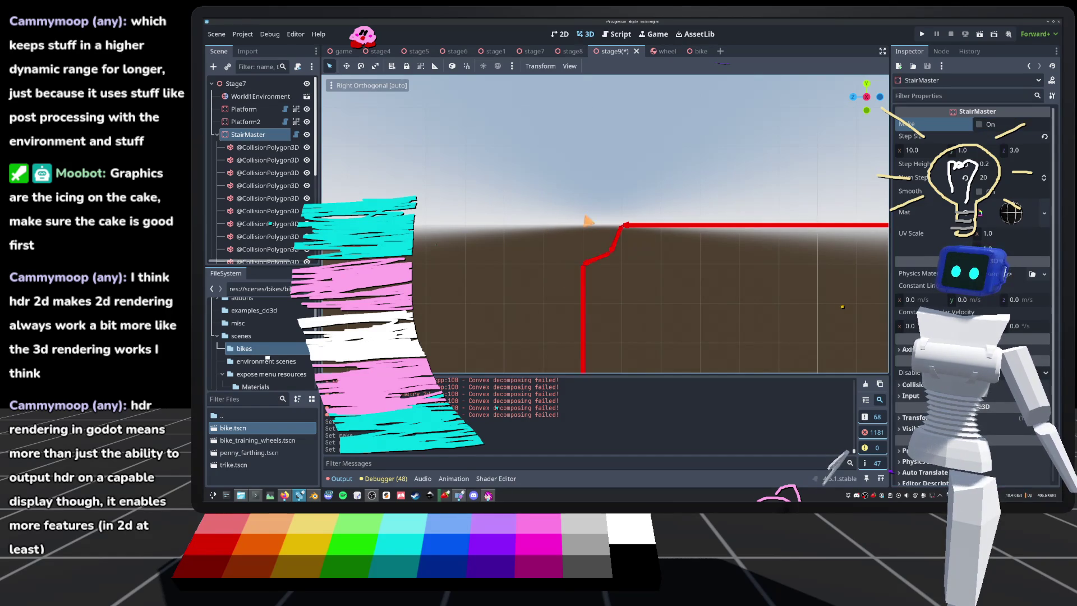
{"action": "left_click_drag", "start_coordinate": [617, 221], "coordinate": [620, 240]}
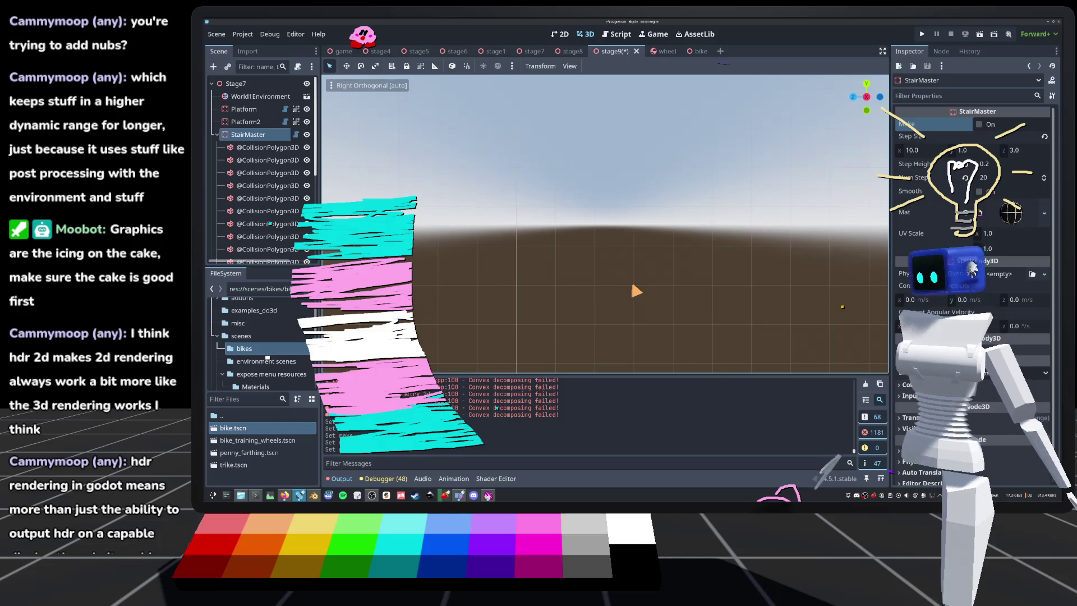
{"action": "key", "text": "ctrl+s"}
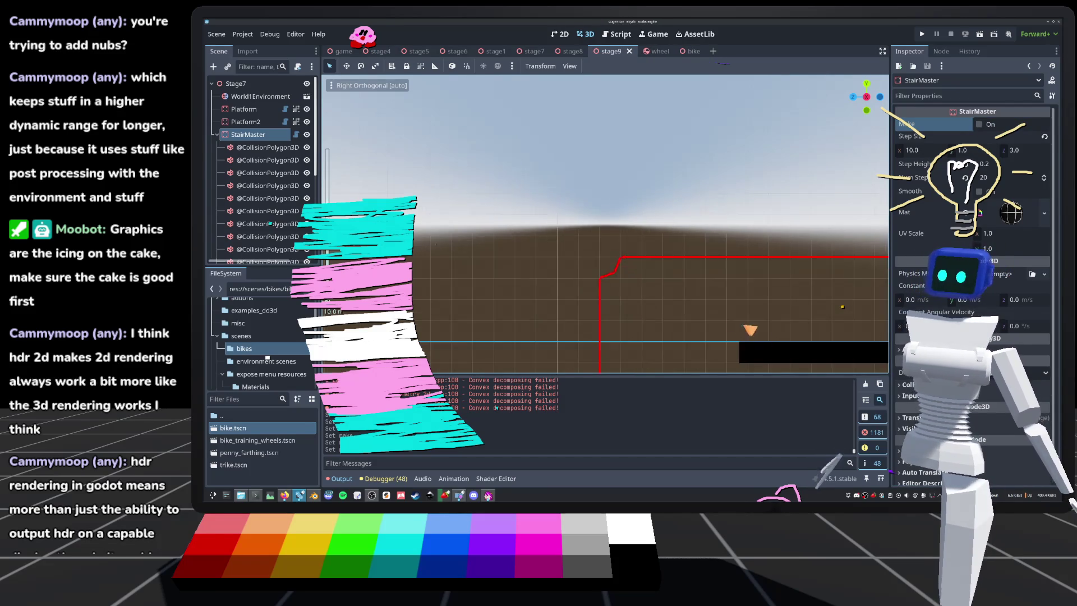
Step: Reposition the stair outline in view, save stage9, and open stair_master.gd
{"action": "scroll", "coordinate": [669, 266], "scroll_direction": "up", "scroll_amount": 5}
{"action": "mouse_move", "coordinate": [668, 266]}
{"action": "left_mouse_down"}
{"action": "mouse_move", "coordinate": [656, 219]}
{"action": "mouse_move", "coordinate": [673, 233]}
{"action": "mouse_move", "coordinate": [663, 271]}
{"action": "left_mouse_up"}
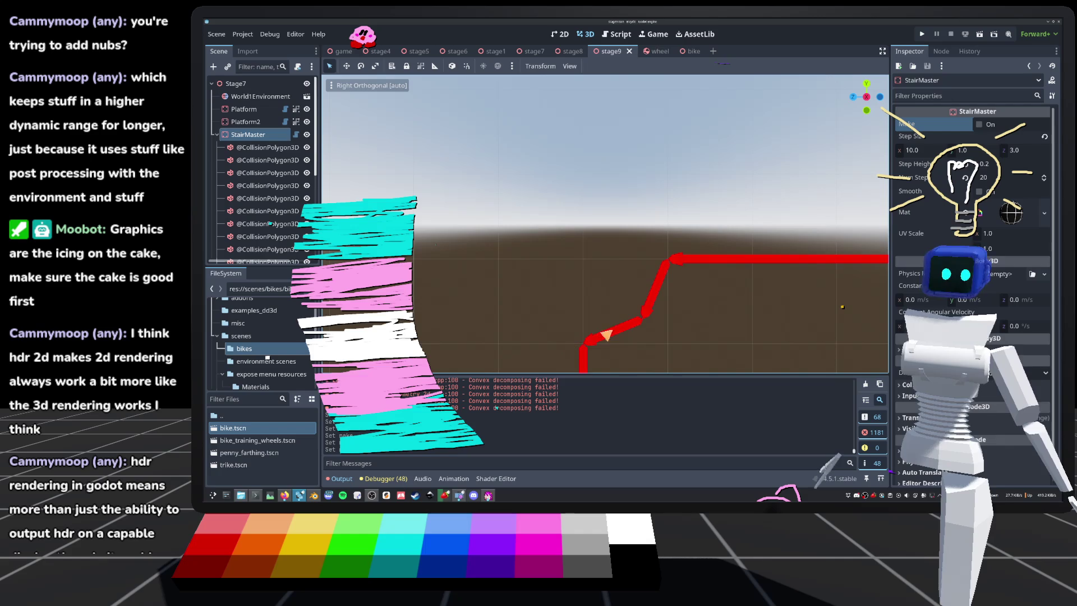
{"action": "scroll", "coordinate": [622, 262], "scroll_direction": "down", "scroll_amount": 4}
{"action": "key", "text": "ctrl+s"}
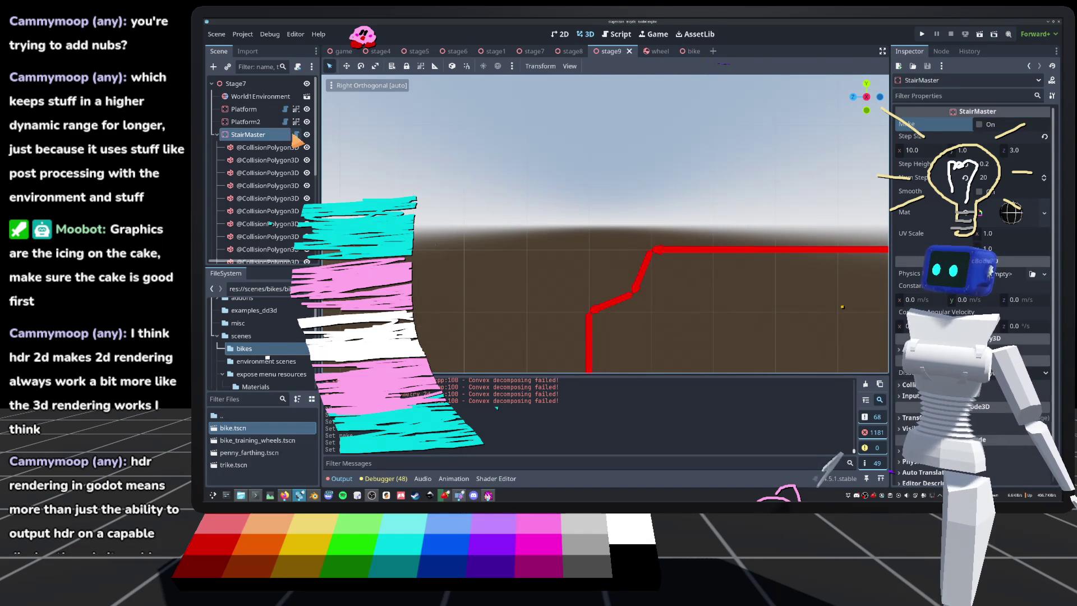
{"action": "left_click", "coordinate": [296, 134]}
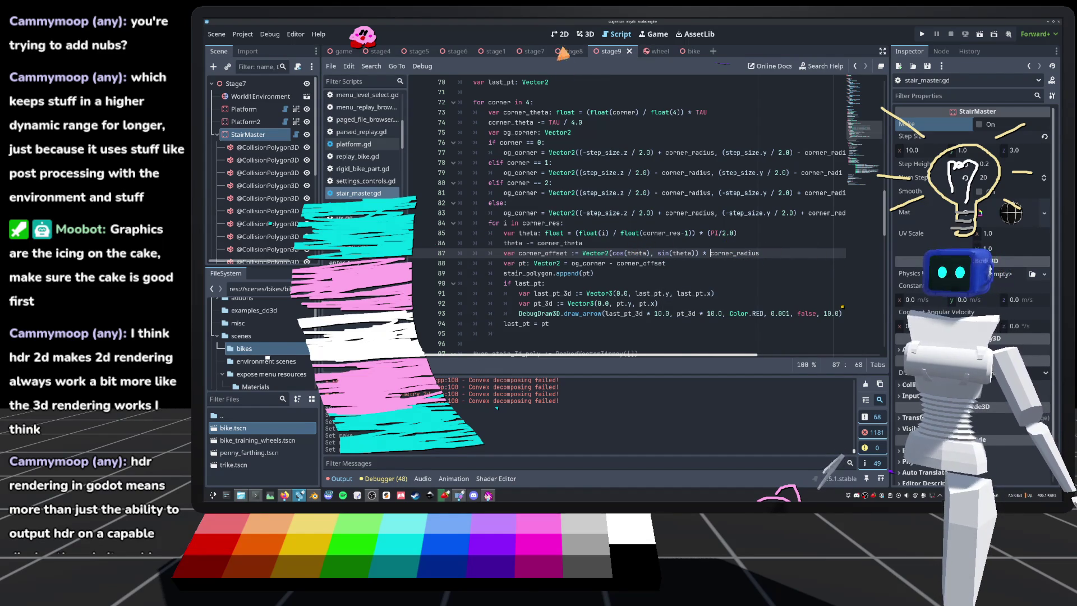
Step: Change draw_arrow's duration argument to 20 and view the debug arrows in 3D
{"action": "left_click", "coordinate": [585, 34]}
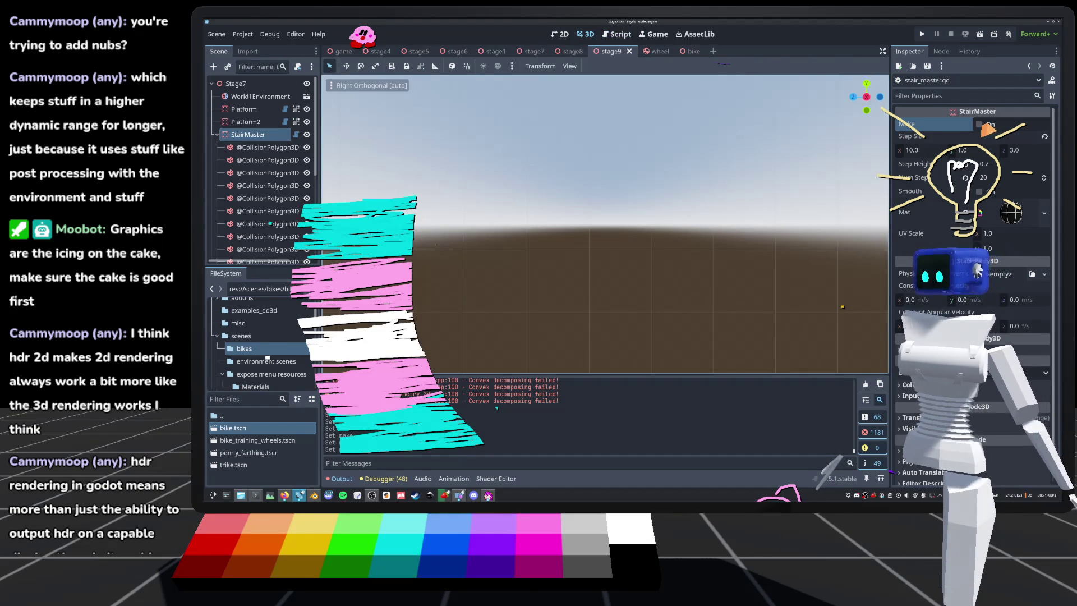
{"action": "left_click", "coordinate": [295, 135]}
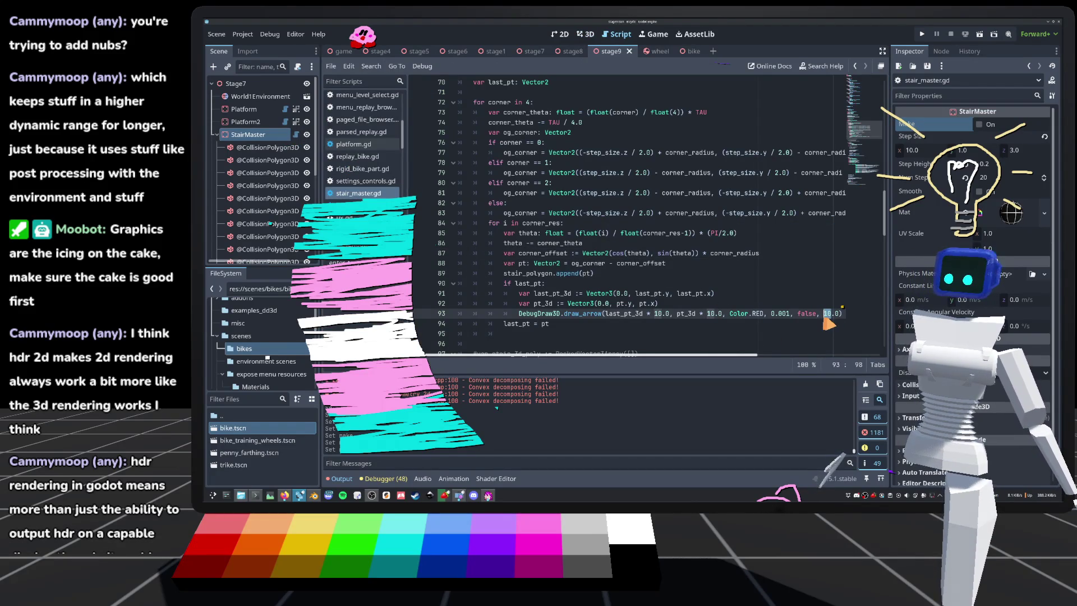
{"action": "type", "text": "20"}
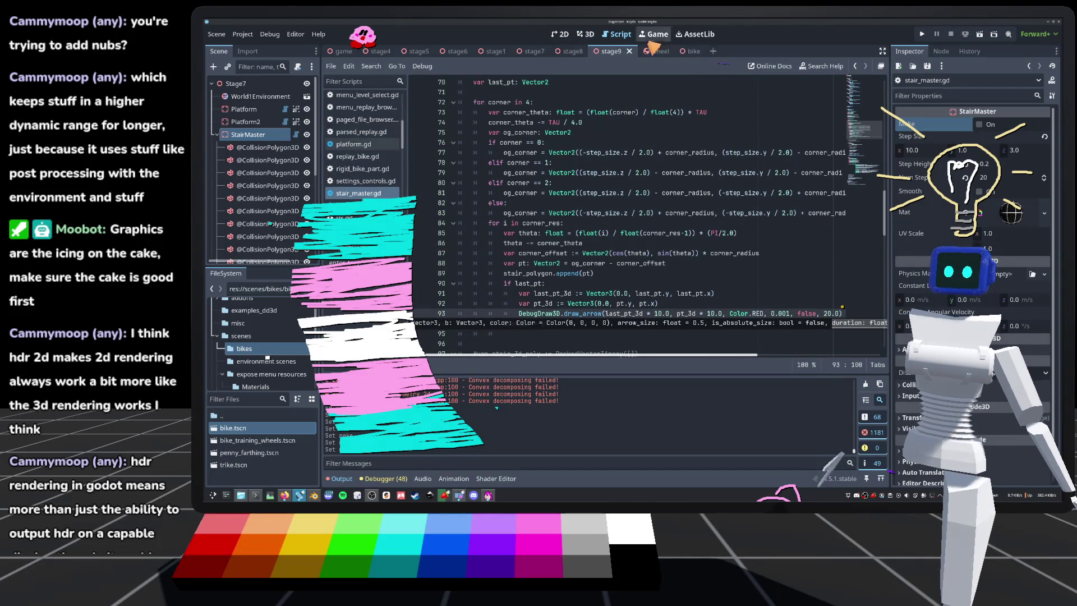
{"action": "left_click", "coordinate": [587, 40]}
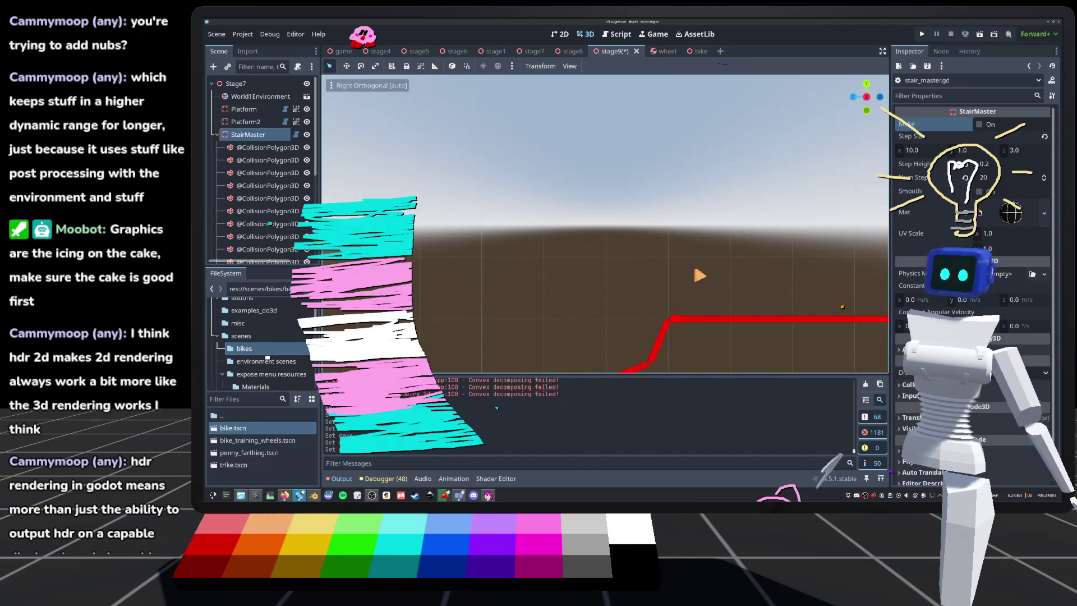
{"action": "scroll", "coordinate": [605, 224], "scroll_direction": "down", "scroll_amount": 2}
{"action": "scroll", "coordinate": [605, 225], "scroll_direction": "down", "scroll_amount": 2}
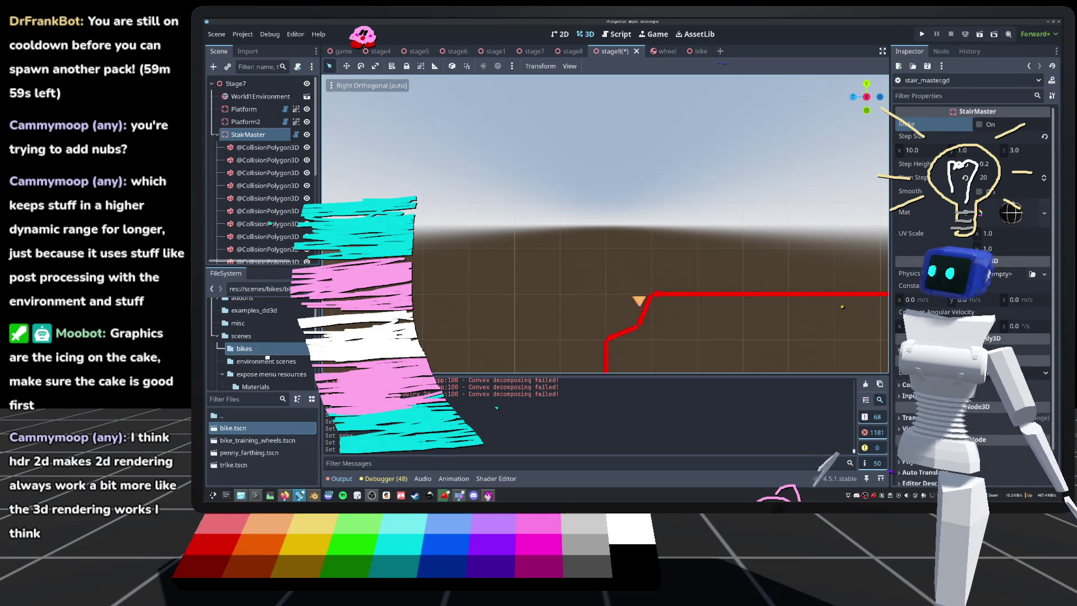
Step: Locate corner_offset's cos call on line 87, then rebuild the stair collision polygons with Make
{"action": "left_click", "coordinate": [292, 134]}
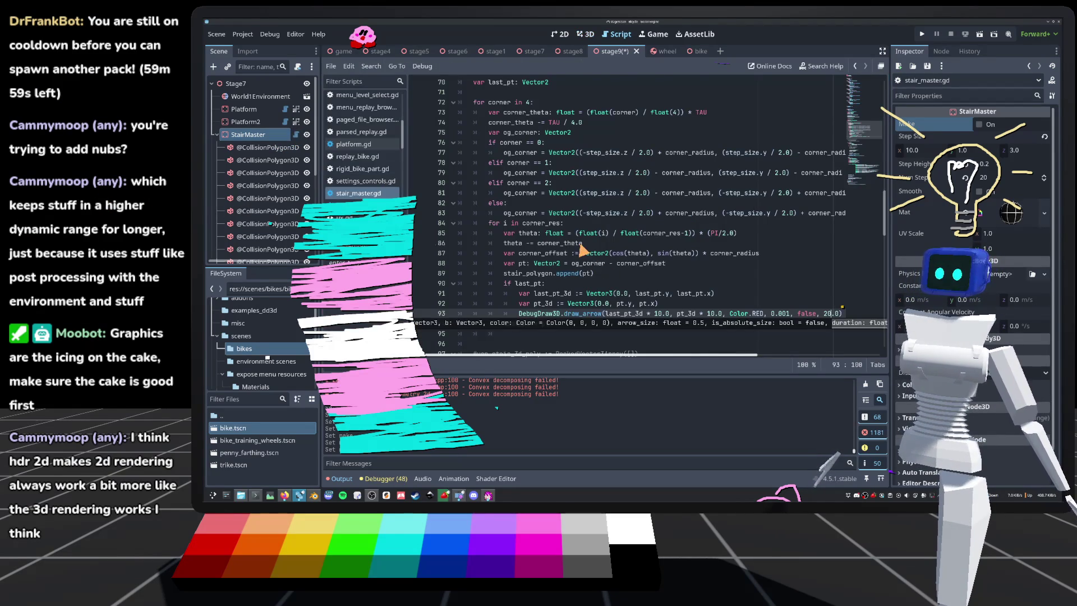
{"action": "scroll", "coordinate": [583, 250], "scroll_direction": "down", "scroll_amount": 1}
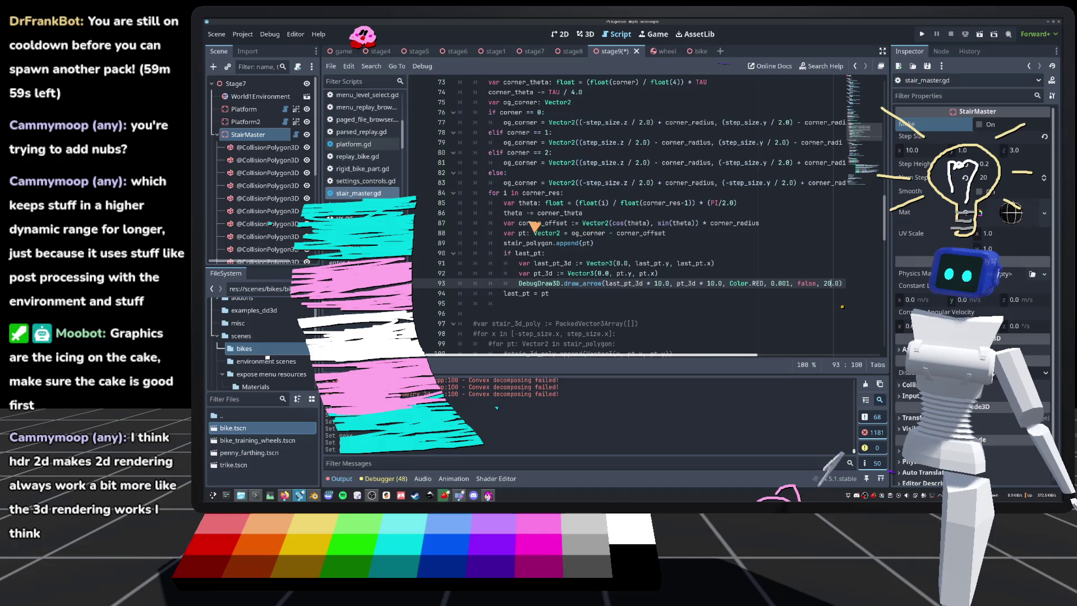
{"action": "double_click", "coordinate": [547, 225]}
{"action": "left_click", "coordinate": [623, 223]}
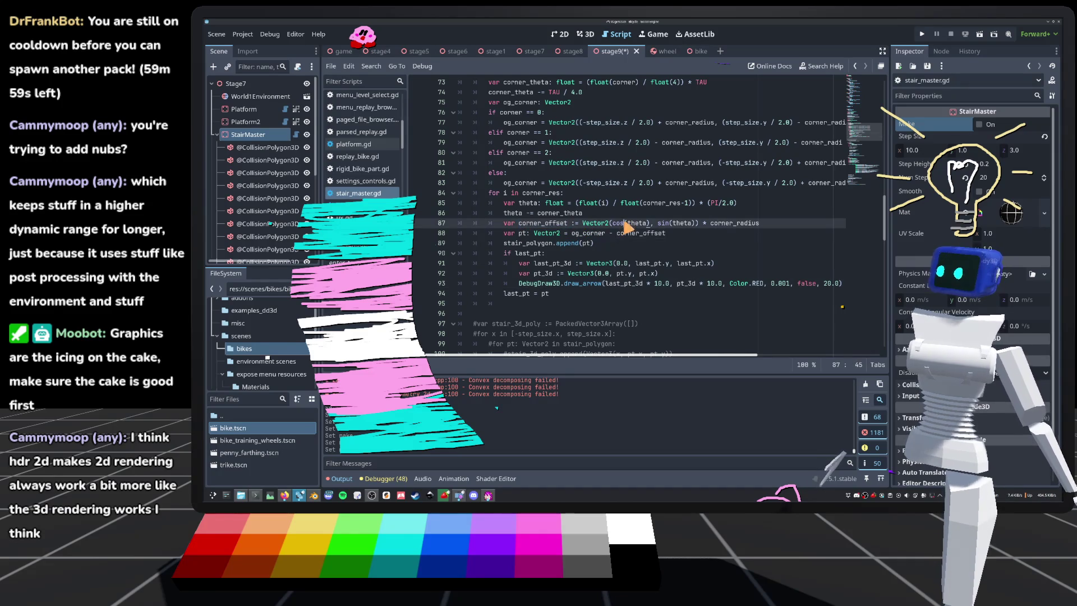
{"action": "left_click", "coordinate": [586, 34]}
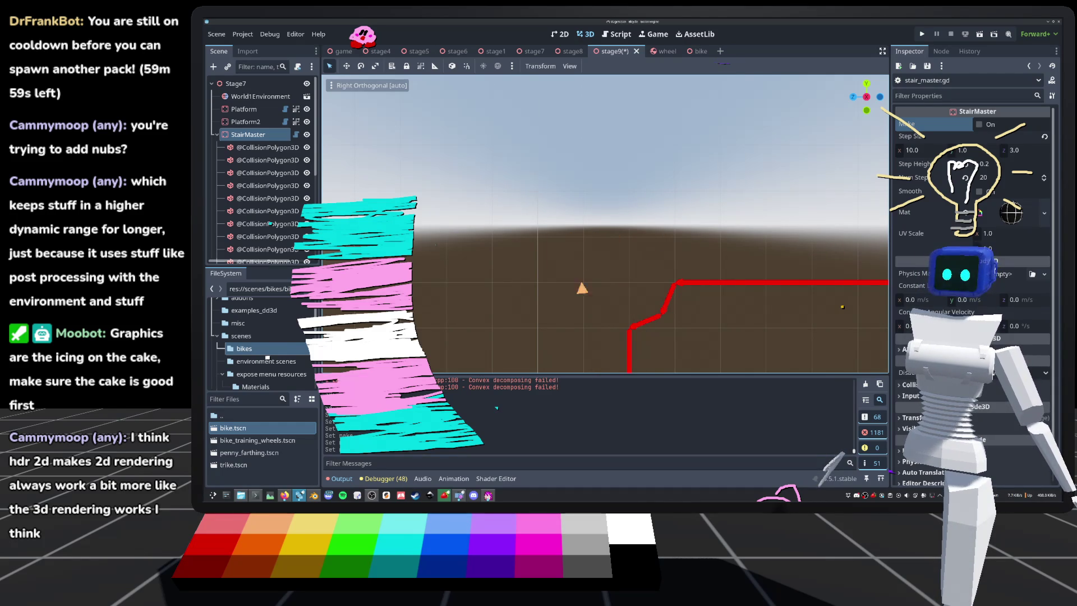
{"action": "left_click", "coordinate": [987, 125]}
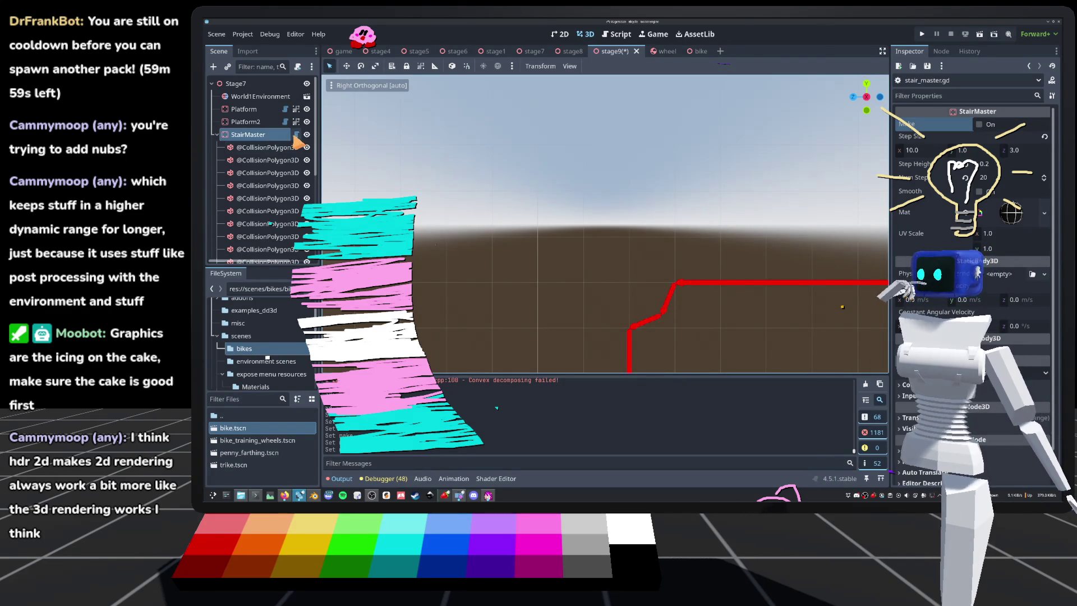
Step: Negate corner_radius on line 87, save the script, and regenerate the stairs in 3D
{"action": "left_click", "coordinate": [295, 134]}
{"action": "left_click", "coordinate": [710, 224]}
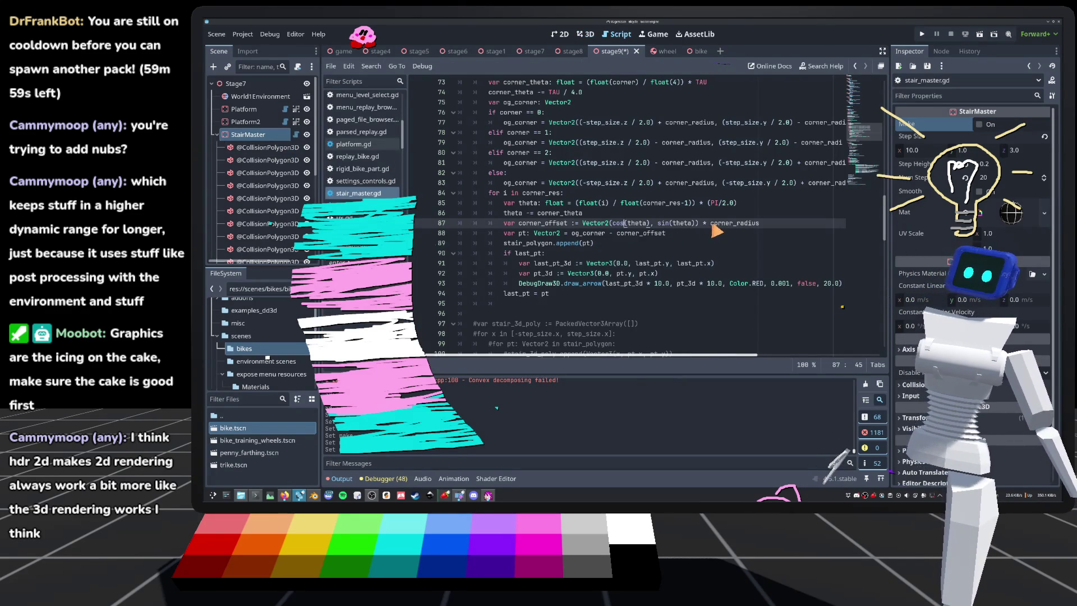
{"action": "key", "text": "ctrl+s"}
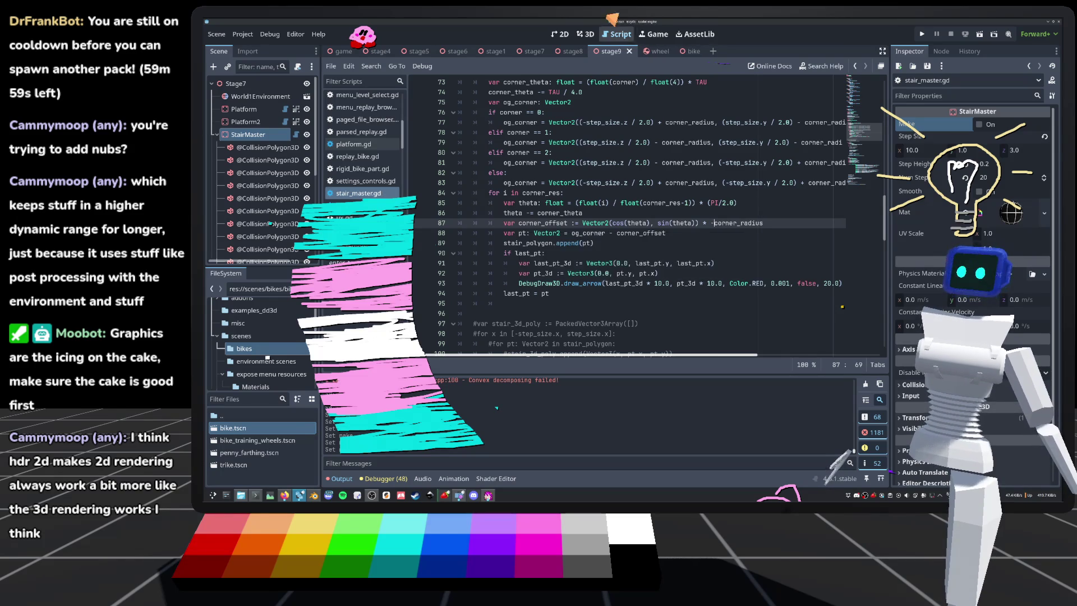
{"action": "left_click", "coordinate": [585, 34]}
{"action": "left_click", "coordinate": [983, 128]}
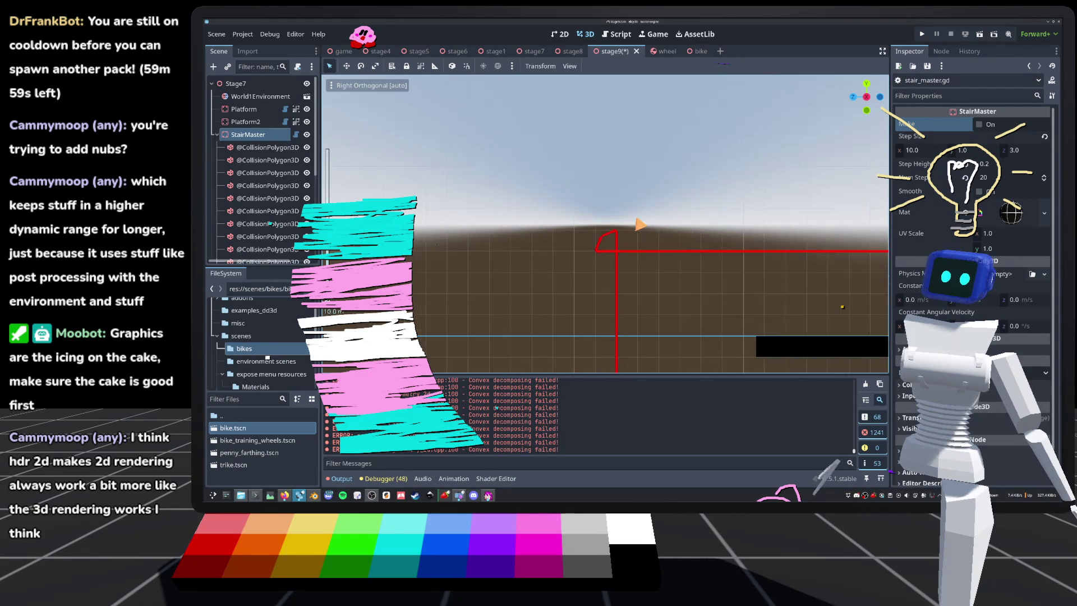
Step: Swap line 87 to Vector2(sin(theta), cos(theta)), save, and check the result in 3D
{"action": "scroll", "coordinate": [771, 281], "scroll_direction": "down", "scroll_amount": 5}
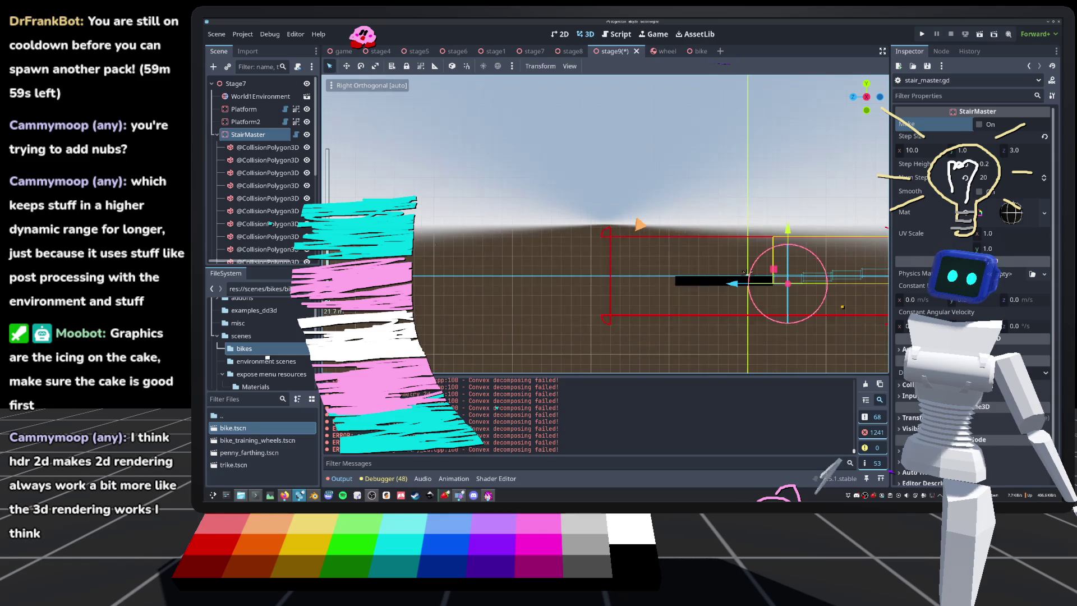
{"action": "scroll", "coordinate": [771, 281], "scroll_direction": "up", "scroll_amount": 5}
{"action": "scroll", "coordinate": [842, 307], "scroll_direction": "up", "scroll_amount": 1}
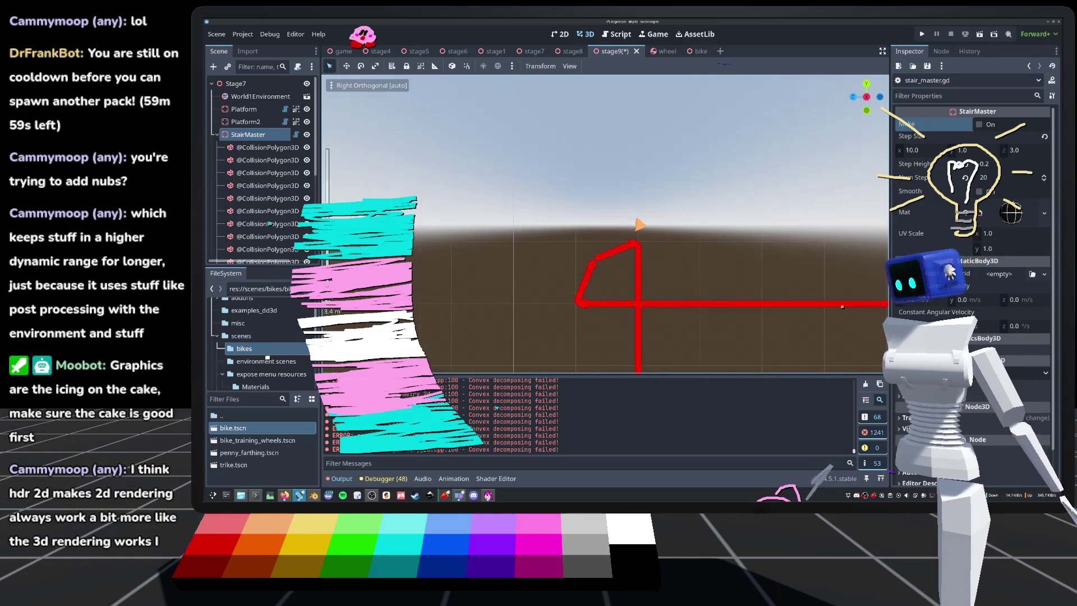
{"action": "scroll", "coordinate": [642, 225], "scroll_direction": "up", "scroll_amount": 2}
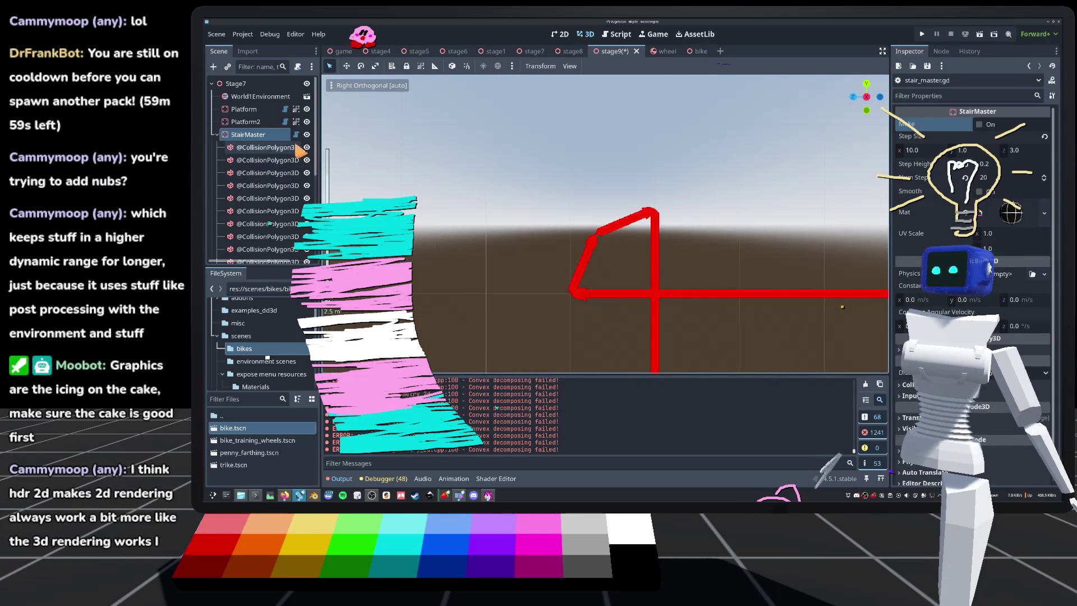
{"action": "left_click", "coordinate": [295, 135]}
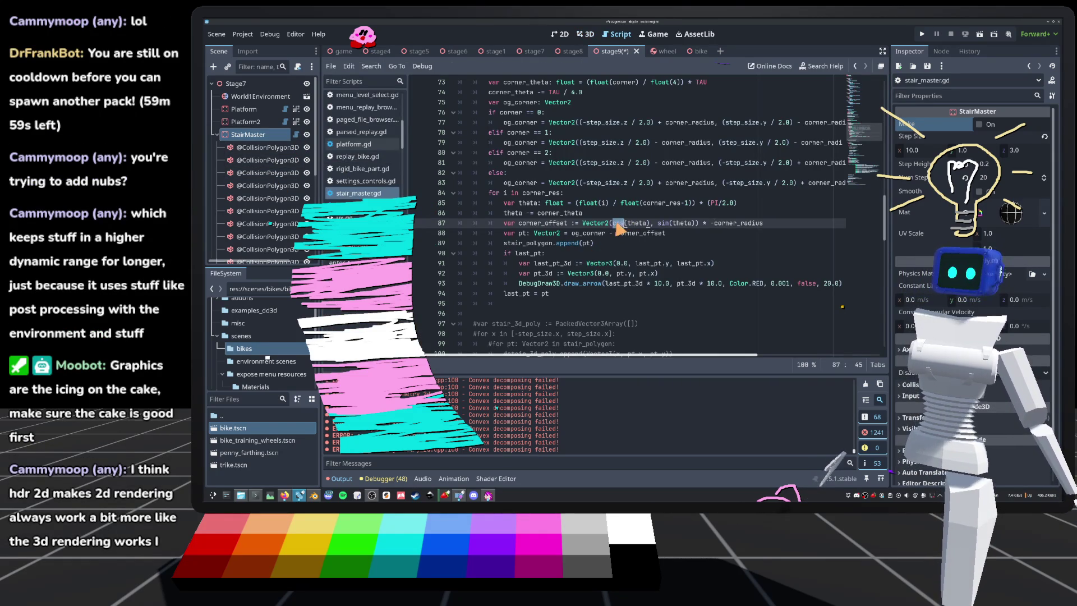
{"action": "key", "text": "ctrl+space"}
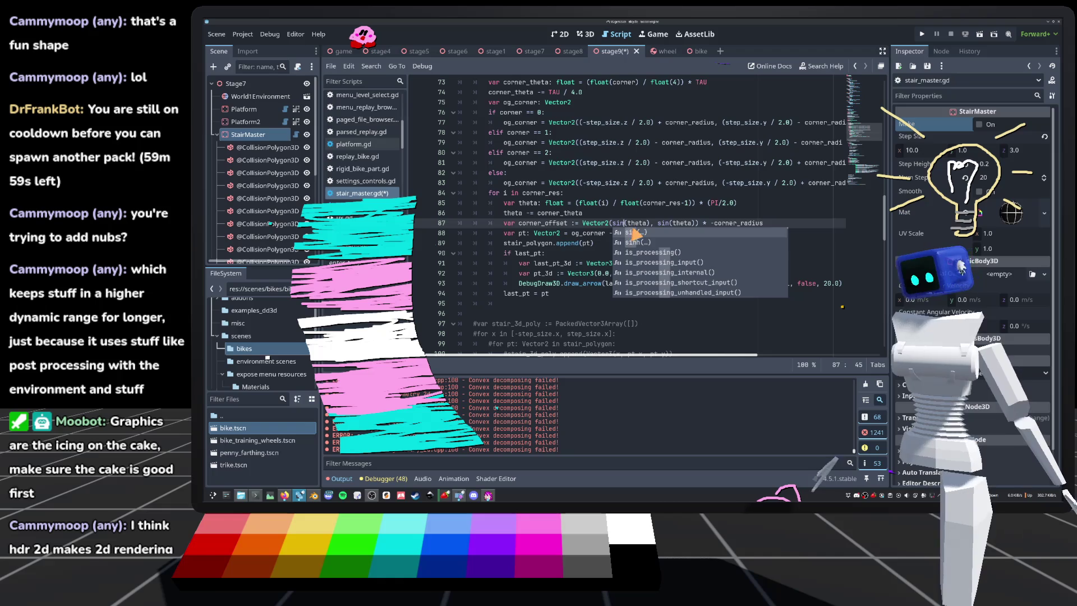
{"action": "double_click", "coordinate": [663, 224]}
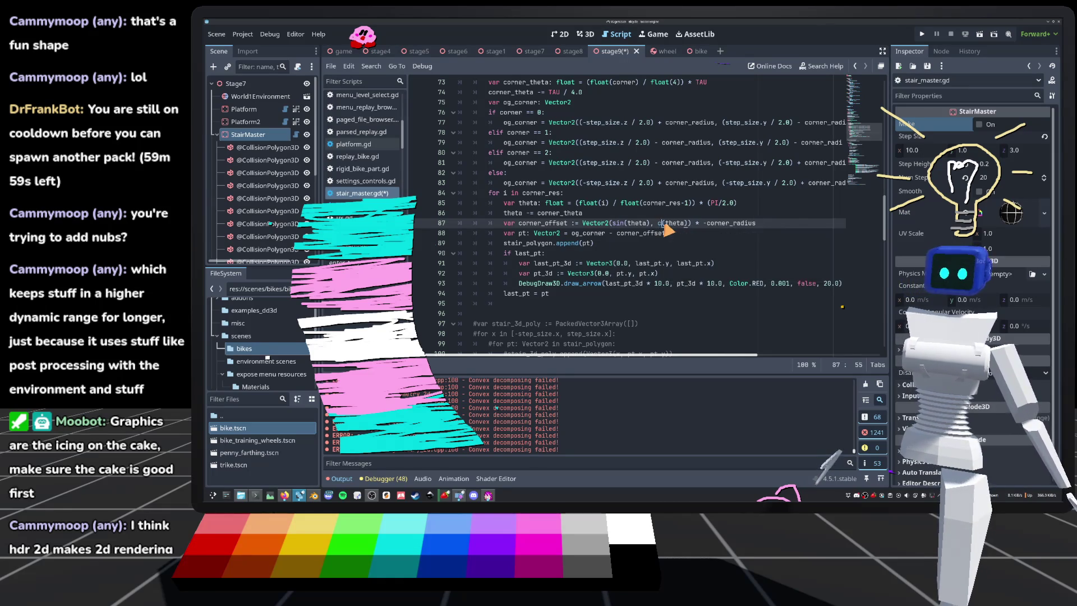
{"action": "key", "text": "ctrl+s"}
{"action": "left_click", "coordinate": [586, 33]}
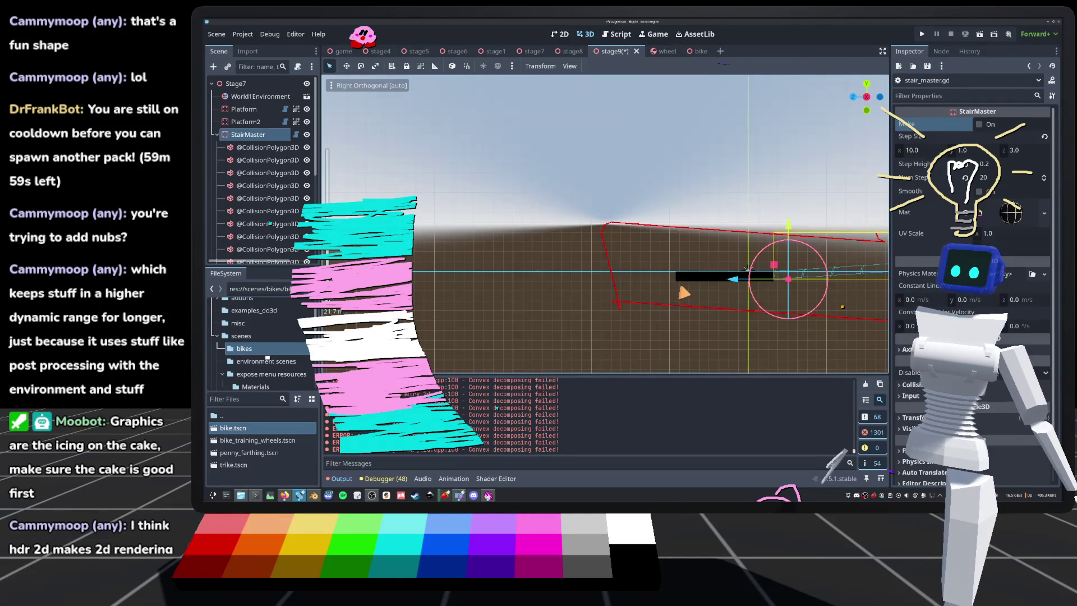
Step: Bring the StairMaster gizmo into view, then reopen the stair script
{"action": "scroll", "coordinate": [728, 227], "scroll_direction": "up", "scroll_amount": 2}
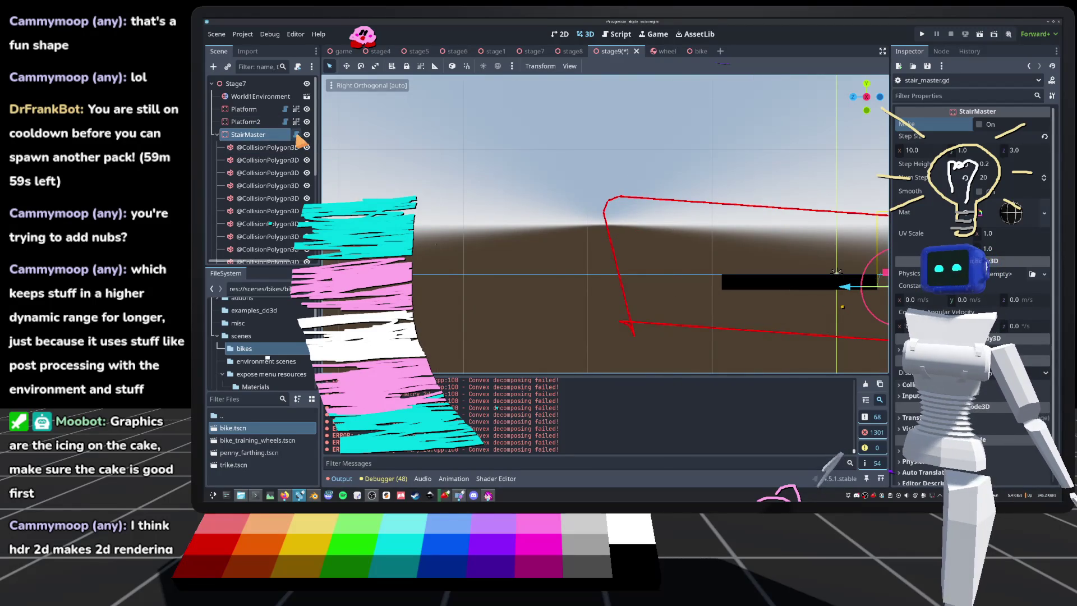
{"action": "left_click", "coordinate": [296, 135]}
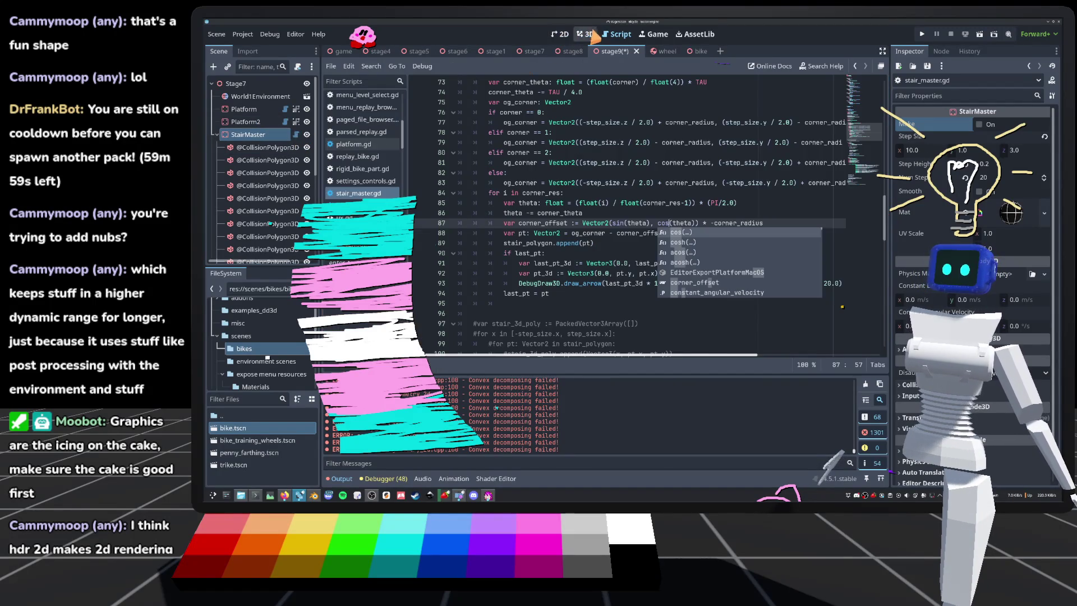
{"action": "left_click", "coordinate": [585, 34]}
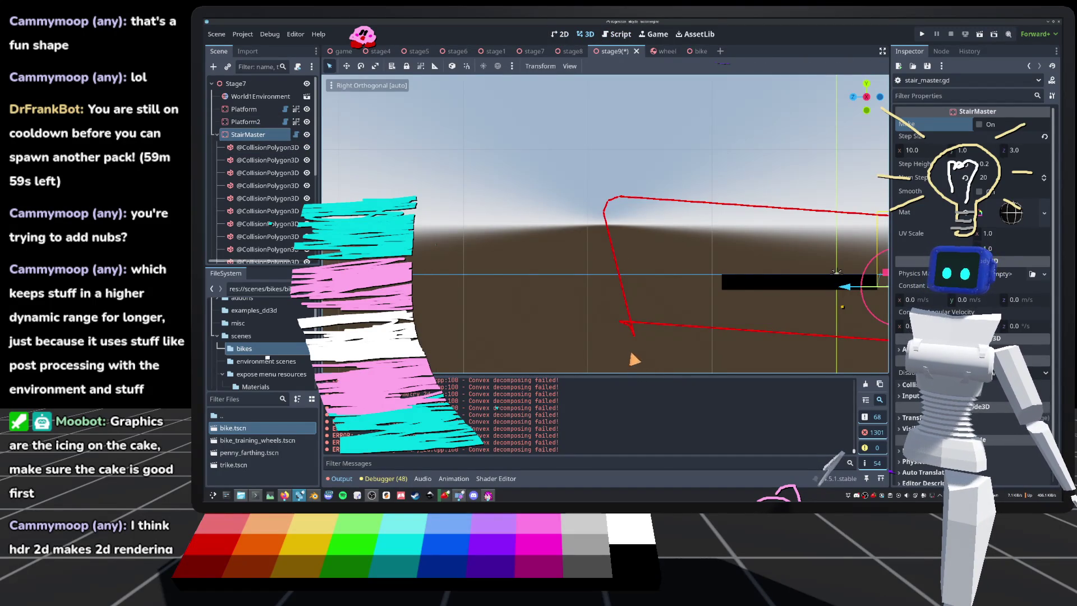
{"action": "left_click_drag", "start_coordinate": [630, 322], "coordinate": [495, 331]}
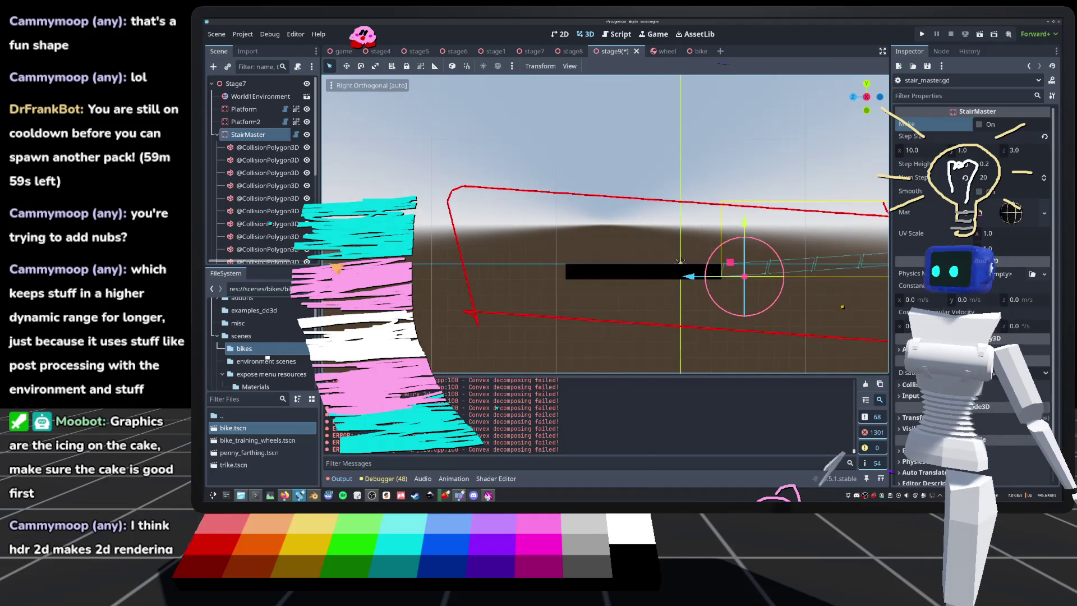
{"action": "left_click", "coordinate": [296, 135]}
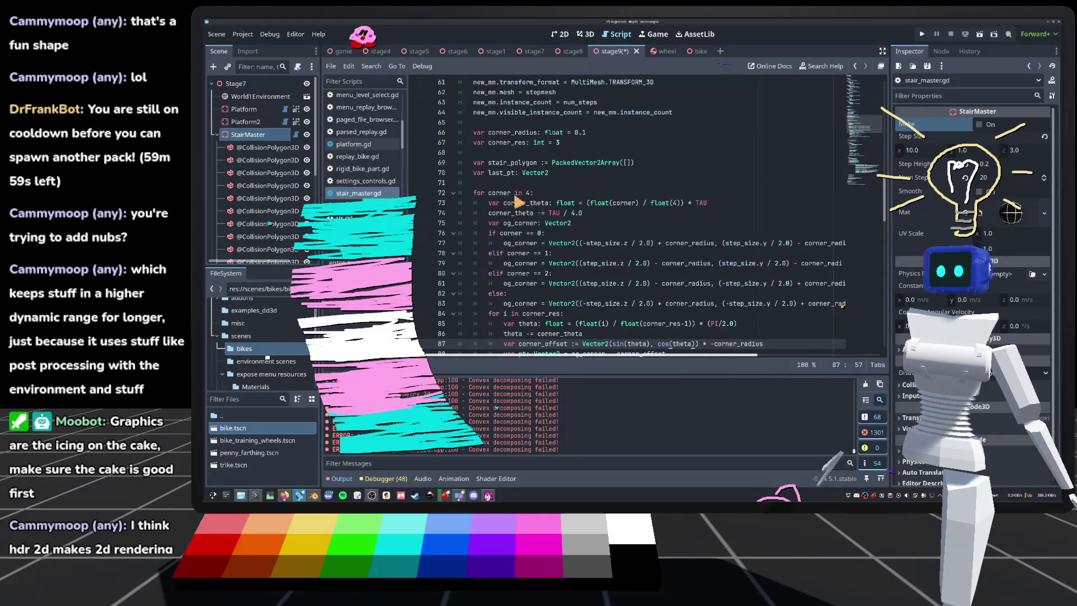
Step: Inspect corner_theta and the TAU constant on lines 73–74, glancing at the 3D stairs
{"action": "double_click", "coordinate": [531, 212]}
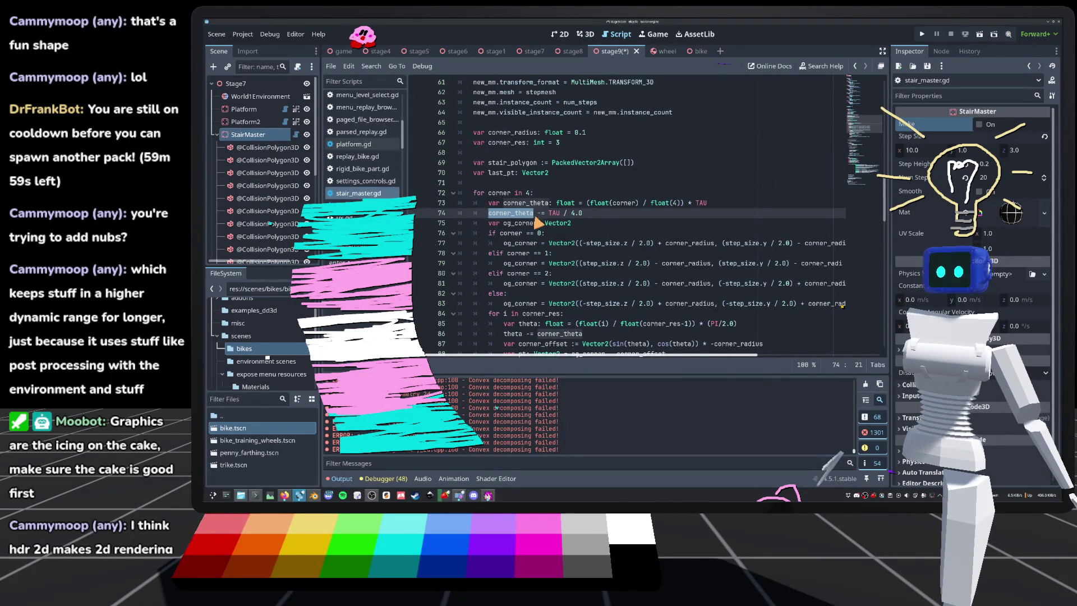
{"action": "left_click", "coordinate": [697, 206]}
{"action": "left_click", "coordinate": [695, 205]}
{"action": "type", "text": "-"}
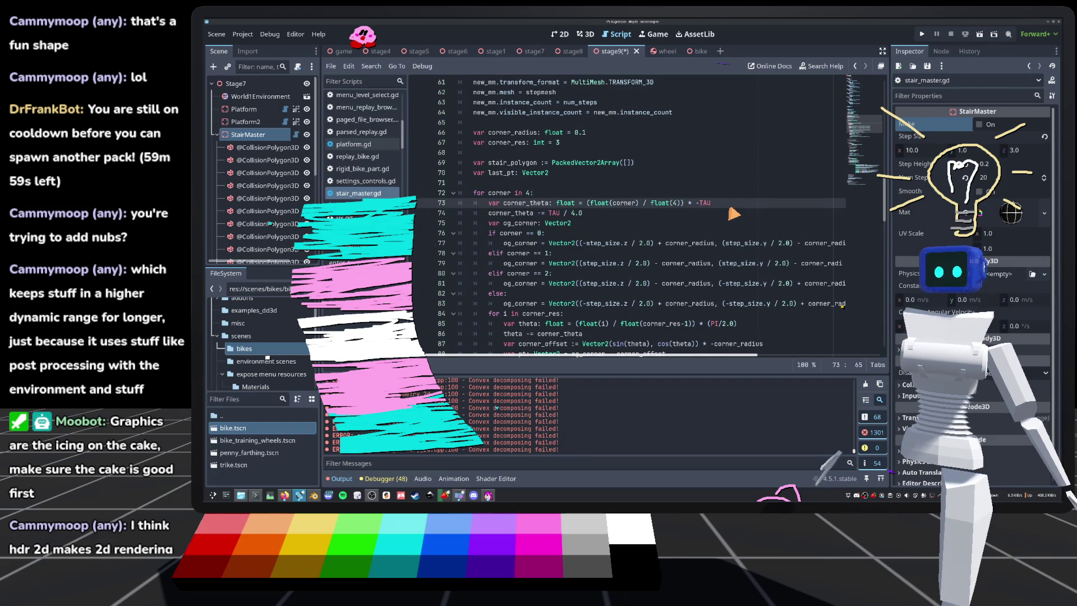
{"action": "left_click", "coordinate": [585, 34]}
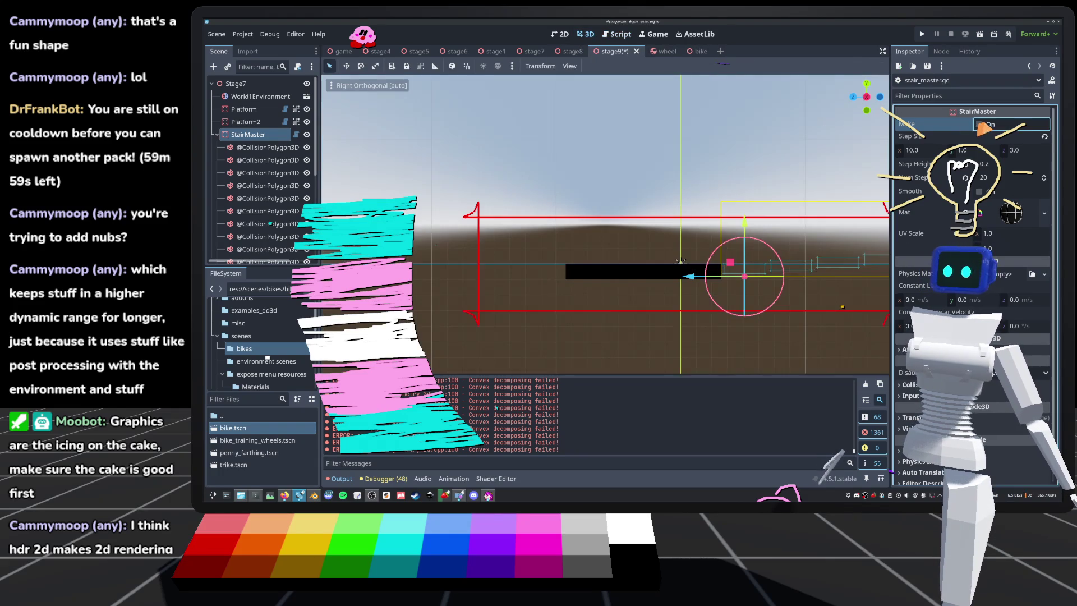
{"action": "scroll", "coordinate": [624, 207], "scroll_direction": "down", "scroll_amount": 5}
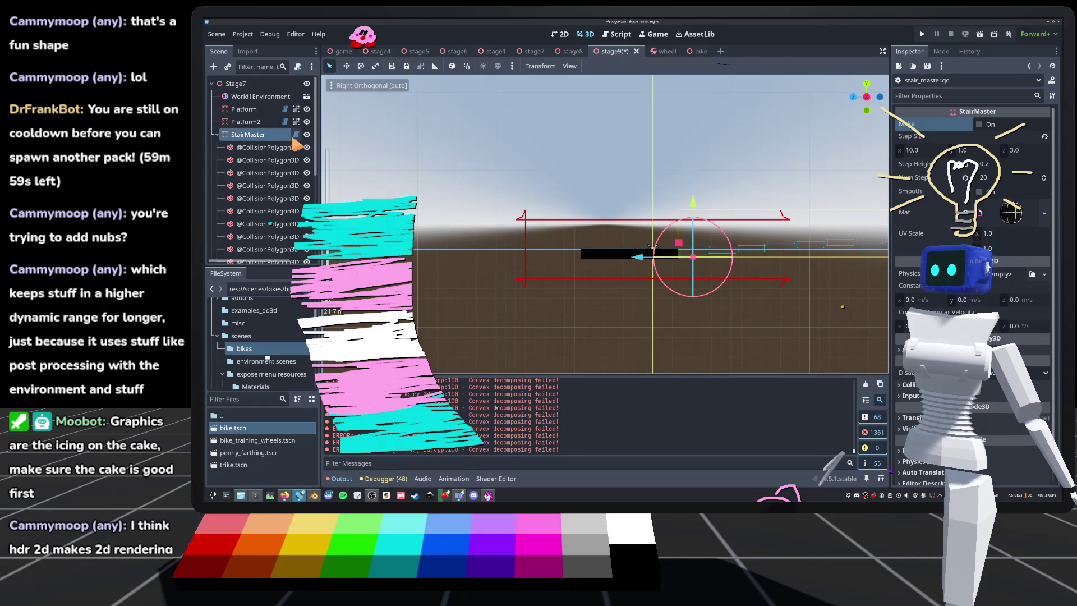
{"action": "left_click", "coordinate": [296, 134]}
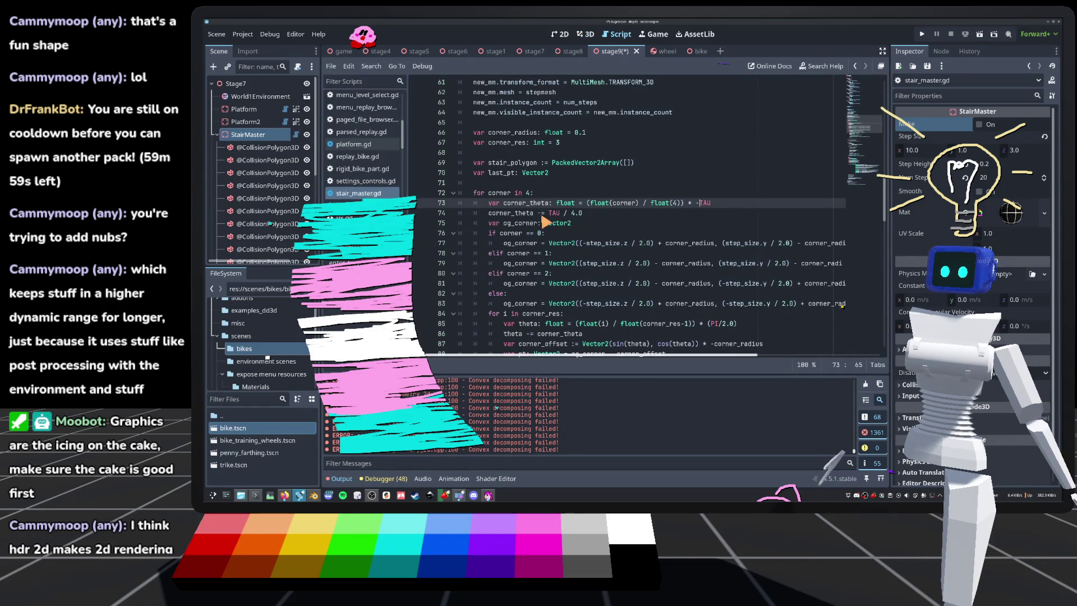
Step: Change line 74 to corner_theta += TAU / 4.0, regenerate the stairs, and view side-on
{"action": "left_click", "coordinate": [544, 214]}
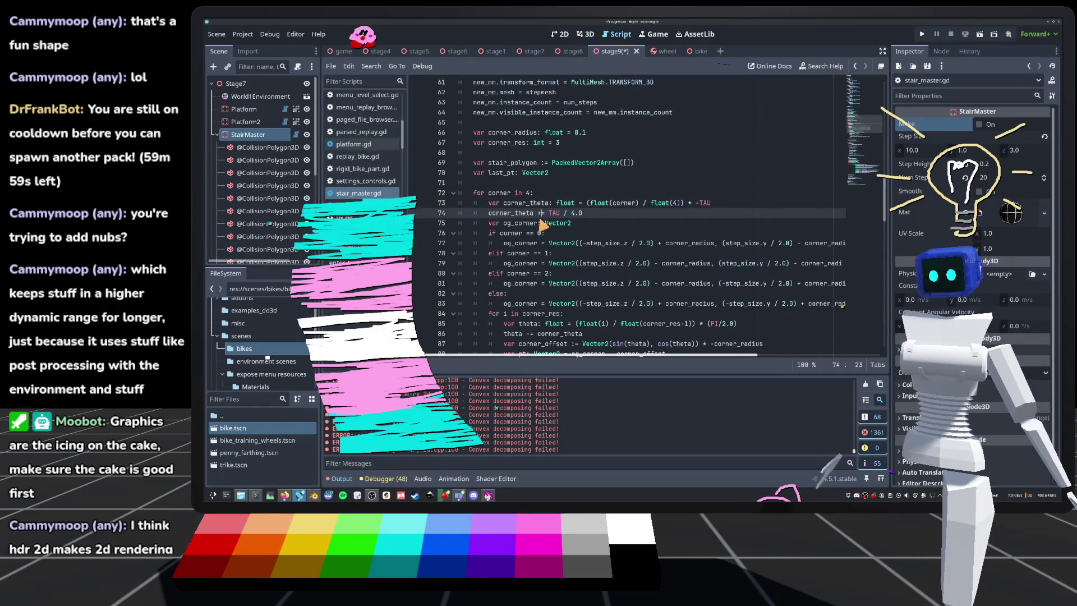
{"action": "left_click", "coordinate": [586, 33]}
{"action": "left_click", "coordinate": [982, 128]}
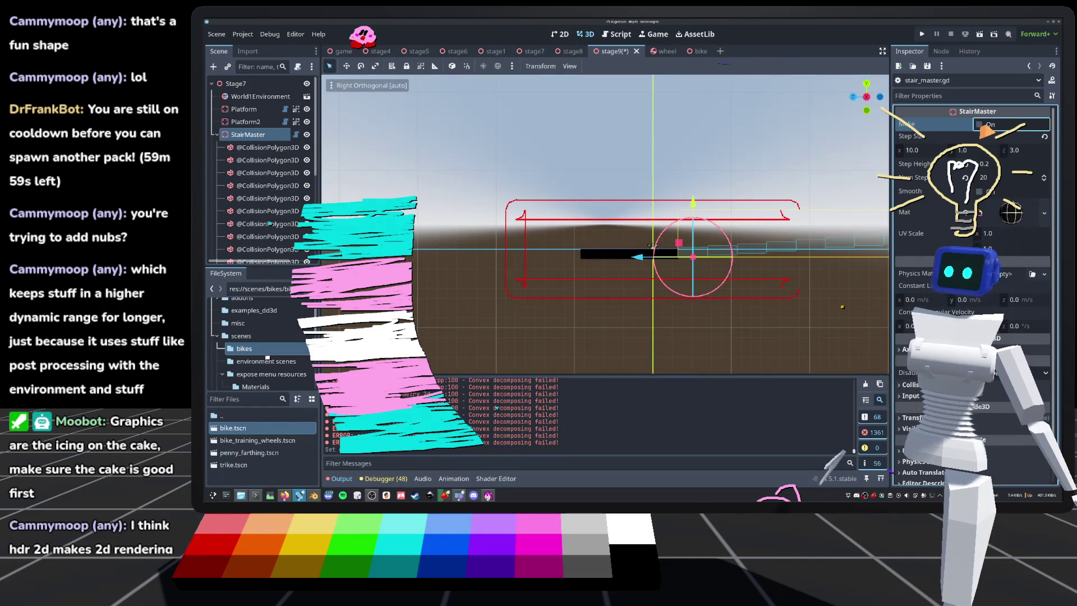
{"action": "scroll", "coordinate": [650, 247], "scroll_direction": "up", "scroll_amount": 5}
{"action": "mouse_move", "coordinate": [632, 277]}
{"action": "left_mouse_down"}
{"action": "mouse_move", "coordinate": [662, 280]}
{"action": "mouse_move", "coordinate": [681, 257]}
{"action": "mouse_move", "coordinate": [667, 269]}
{"action": "left_mouse_up"}
{"action": "left_click", "coordinate": [866, 97]}
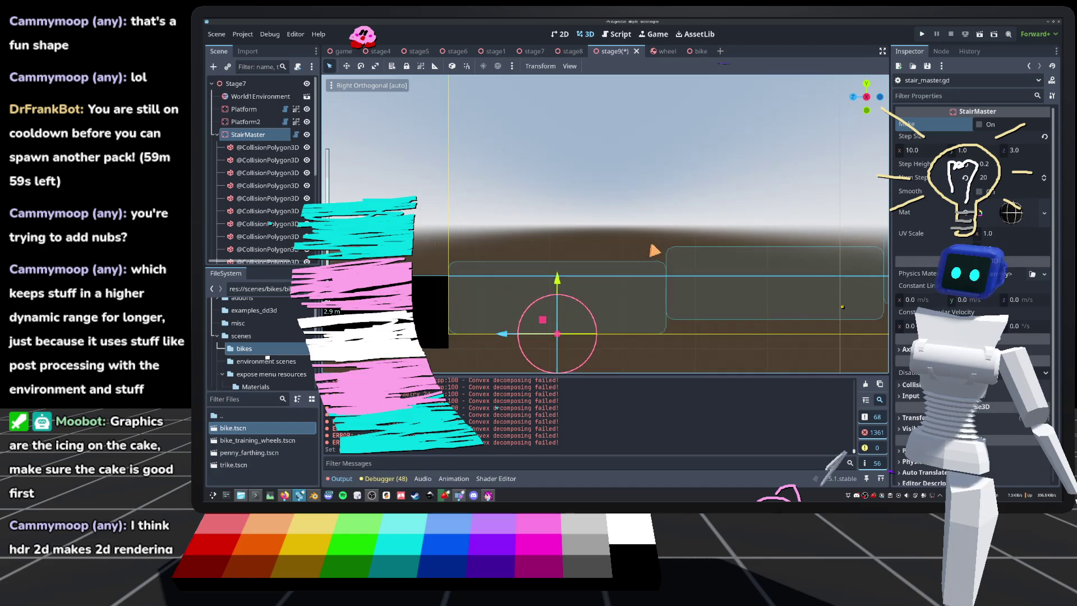
Step: Frame the whole StairMaster, pan to the stairs' start, deselect, and save stage9
{"action": "scroll", "coordinate": [648, 240], "scroll_direction": "down", "scroll_amount": 3}
{"action": "scroll", "coordinate": [648, 240], "scroll_direction": "down", "scroll_amount": 3}
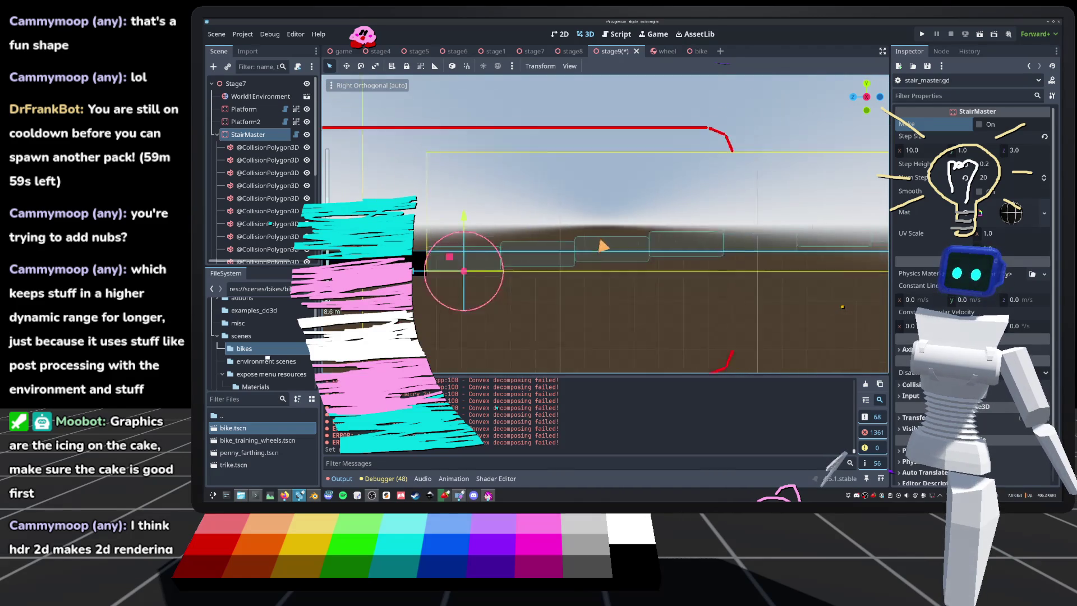
{"action": "key", "text": "f"}
{"action": "scroll", "coordinate": [639, 215], "scroll_direction": "up", "scroll_amount": 5}
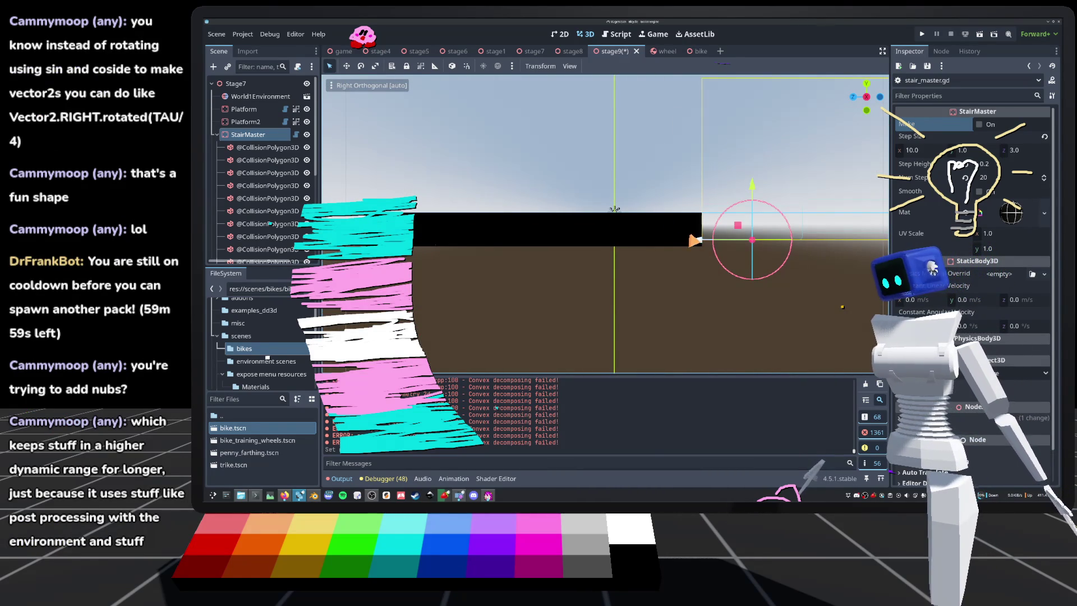
{"action": "left_click_drag", "start_coordinate": [644, 216], "coordinate": [574, 188]}
{"action": "left_click", "coordinate": [575, 188]}
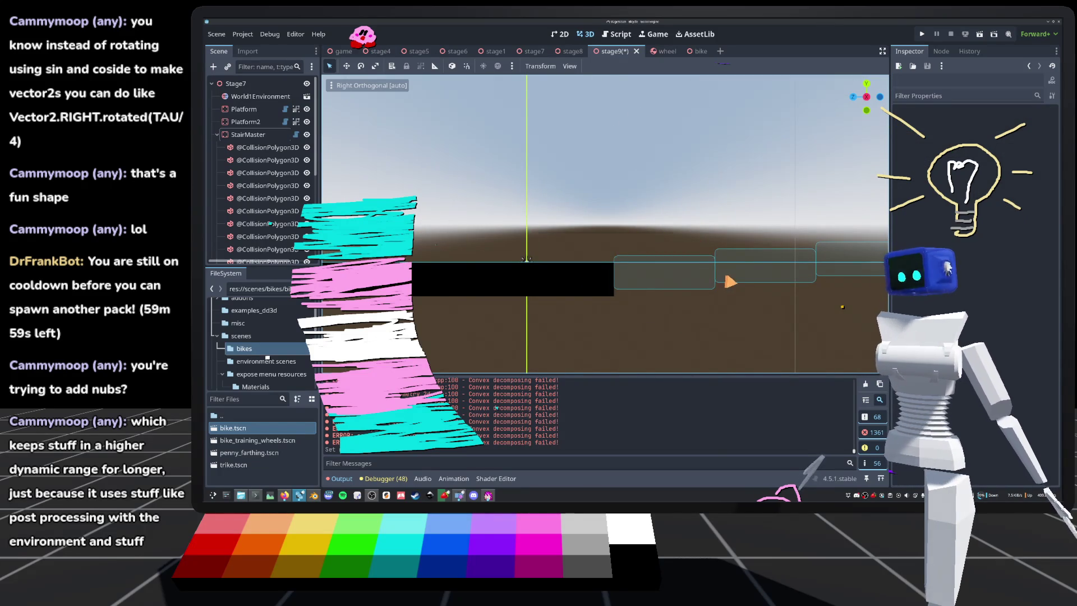
{"action": "key", "text": "ctrl+s"}
Step: Pan across the platforms, review stair_master.gd, and return to the 3D view
{"action": "scroll", "coordinate": [711, 302], "scroll_direction": "up", "scroll_amount": 5}
{"action": "left_click_drag", "start_coordinate": [711, 320], "coordinate": [641, 305]}
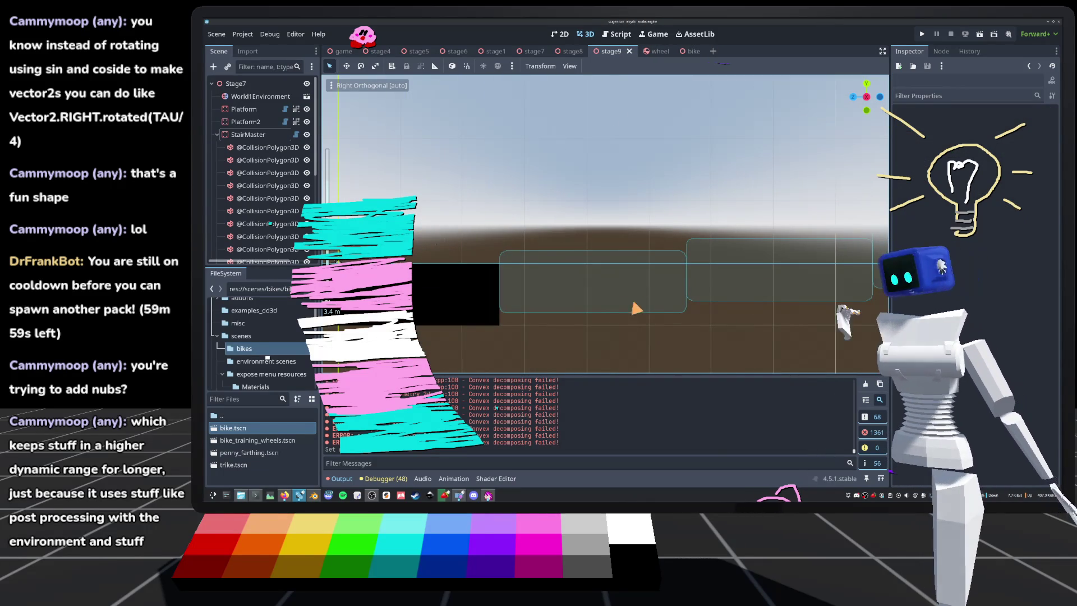
{"action": "key", "text": "ctrl+F3"}
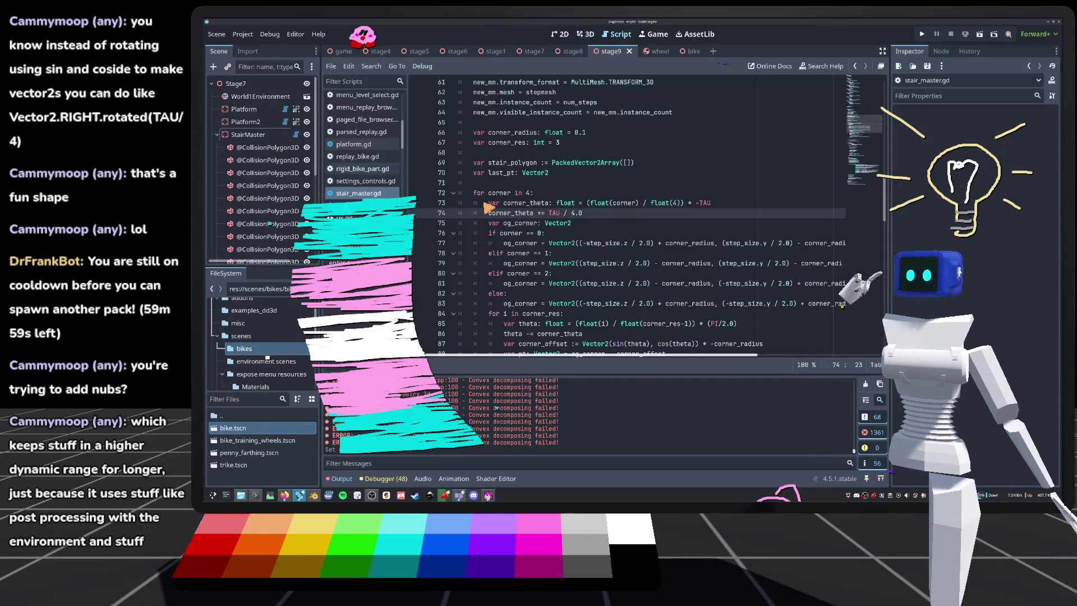
{"action": "scroll", "coordinate": [588, 242], "scroll_direction": "down", "scroll_amount": 2}
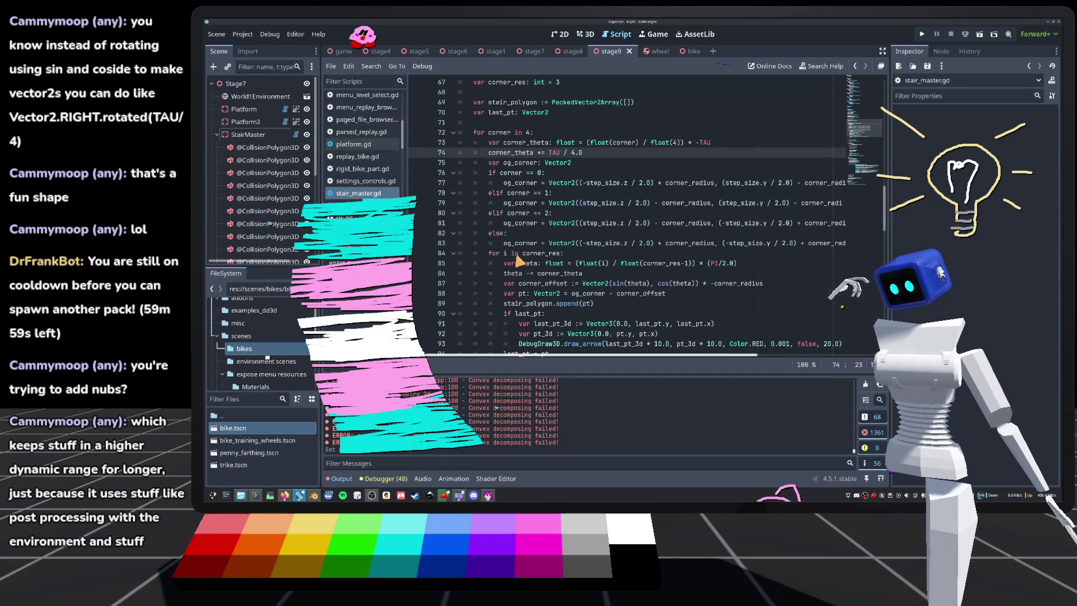
{"action": "left_click", "coordinate": [586, 34]}
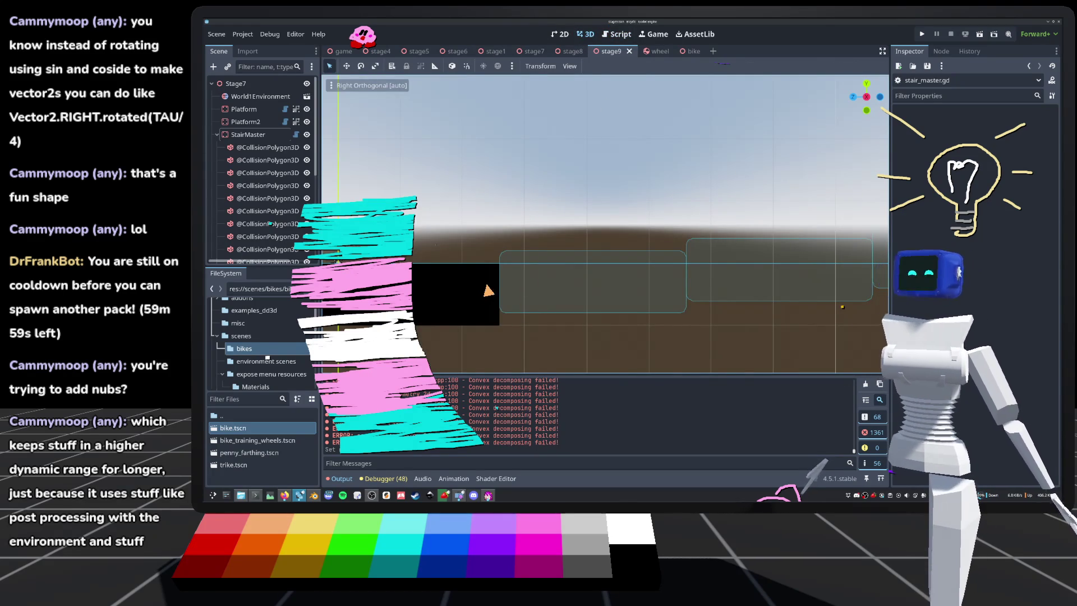
Step: Orbit and zoom over the rounded stair boxes, then snap to a side-on orthographic view
{"action": "mouse_move", "coordinate": [605, 224]}
{"action": "left_mouse_down"}
{"action": "mouse_move", "coordinate": [617, 236]}
{"action": "mouse_move", "coordinate": [616, 199]}
{"action": "left_mouse_up"}
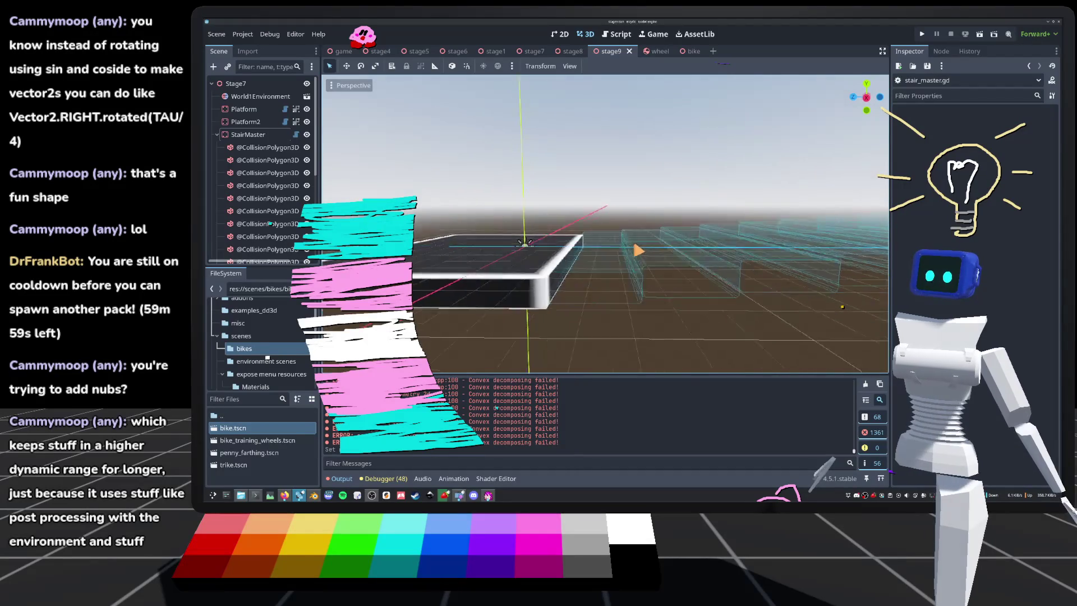
{"action": "scroll", "coordinate": [606, 225], "scroll_direction": "up", "scroll_amount": 3}
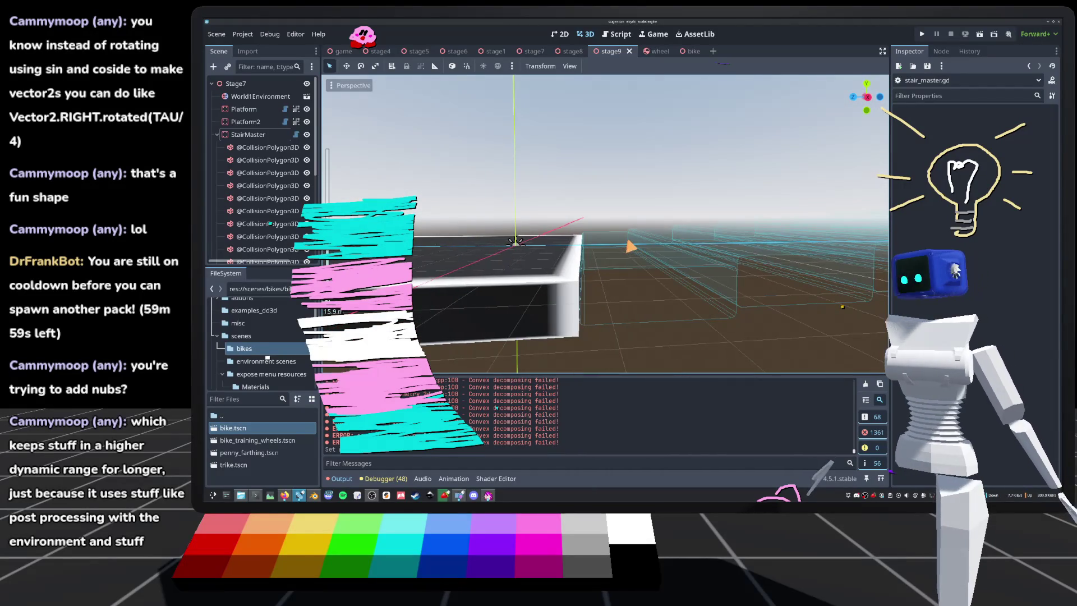
{"action": "scroll", "coordinate": [628, 246], "scroll_direction": "up", "scroll_amount": 2}
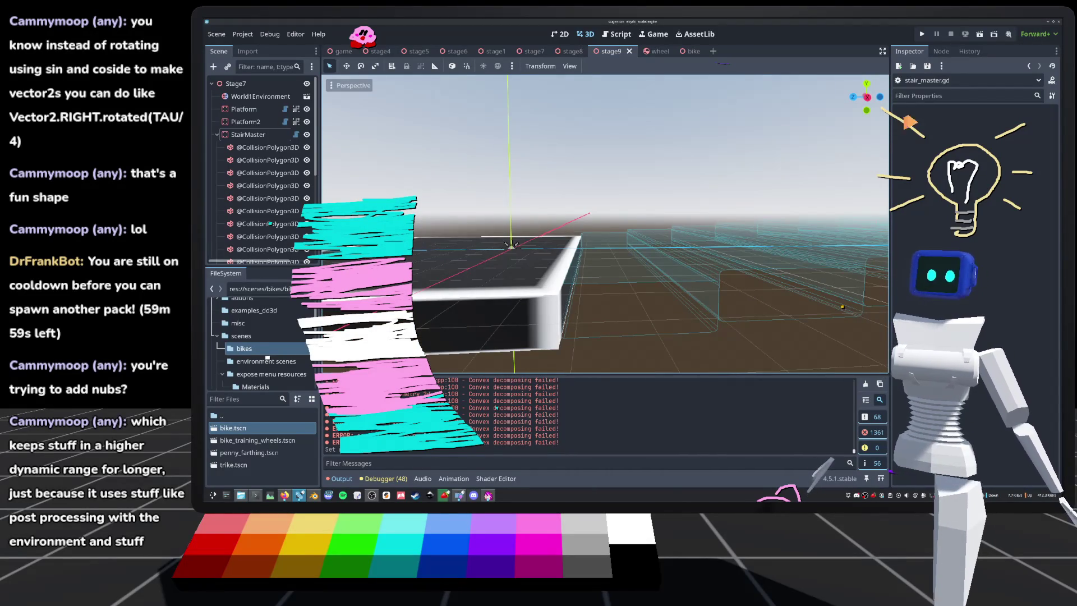
{"action": "left_click", "coordinate": [867, 98]}
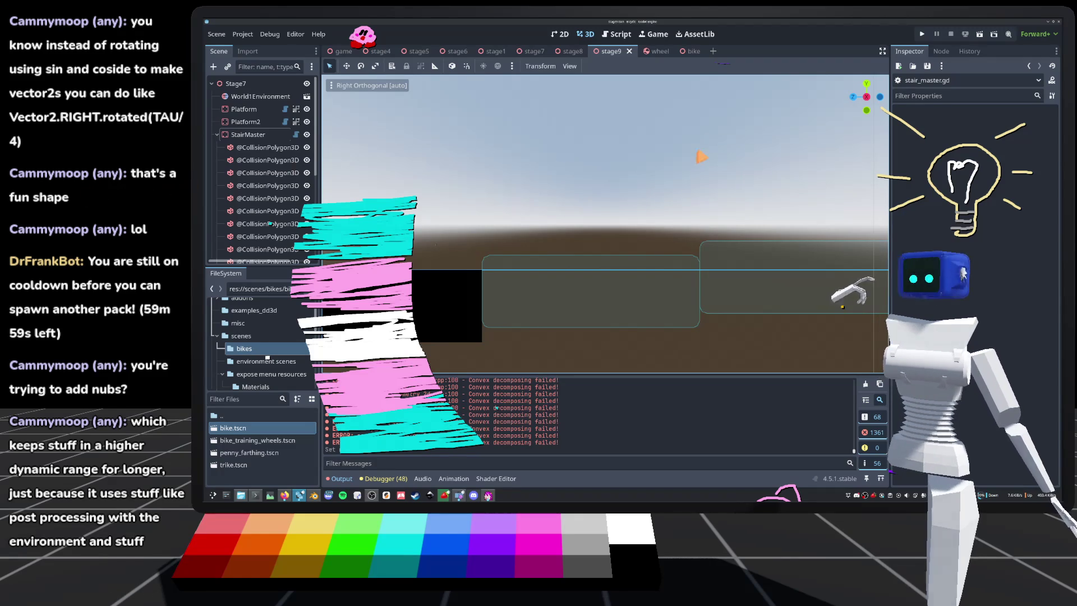
Step: Pan across more collision boxes, then select StairMaster and open its script
{"action": "scroll", "coordinate": [642, 184], "scroll_direction": "down", "scroll_amount": 2}
{"action": "left_click_drag", "start_coordinate": [408, 249], "coordinate": [508, 242]}
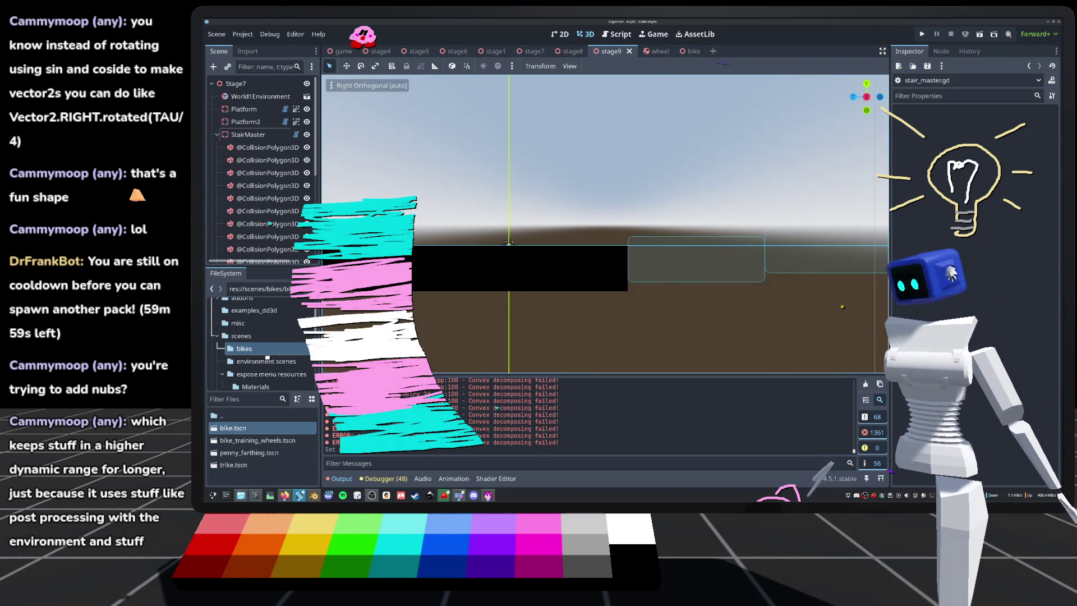
{"action": "scroll", "coordinate": [555, 260], "scroll_direction": "down", "scroll_amount": 2}
{"action": "scroll", "coordinate": [578, 258], "scroll_direction": "down", "scroll_amount": 2}
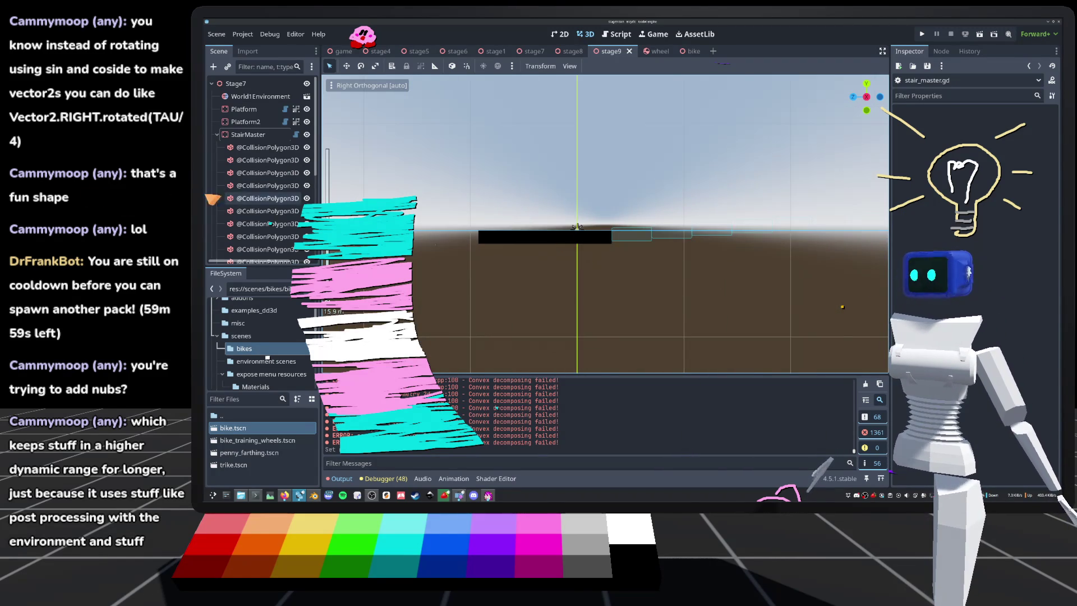
{"action": "left_click", "coordinate": [258, 137]}
{"action": "left_click", "coordinate": [296, 135]}
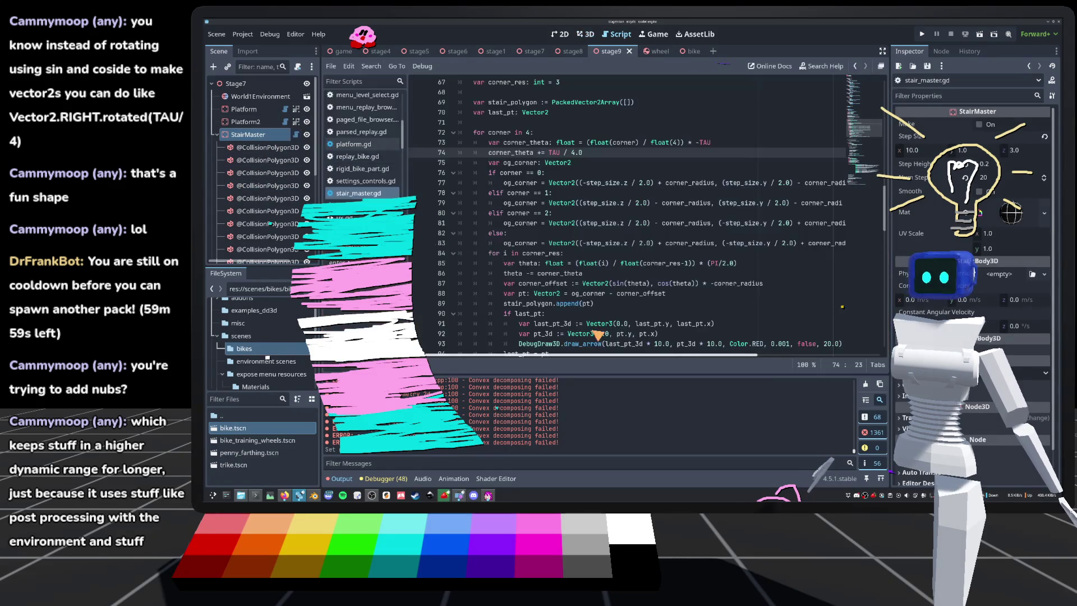
Step: Uncomment new_mmi.owner = get_tree().edited_scene_root on line 161 and run the game
{"action": "scroll", "coordinate": [518, 249], "scroll_direction": "down", "scroll_amount": 15}
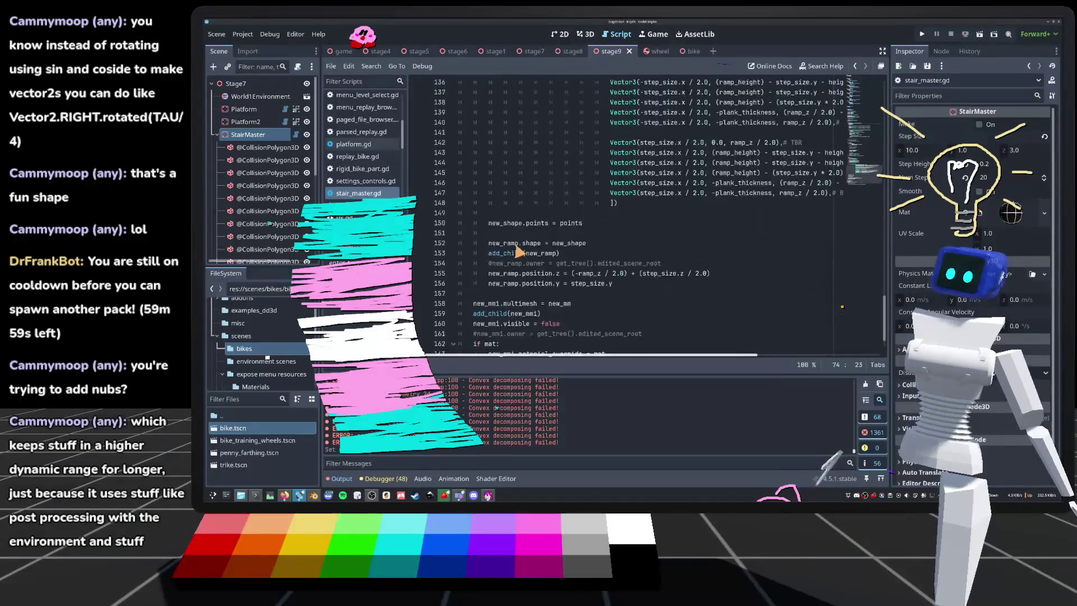
{"action": "left_click", "coordinate": [476, 294]}
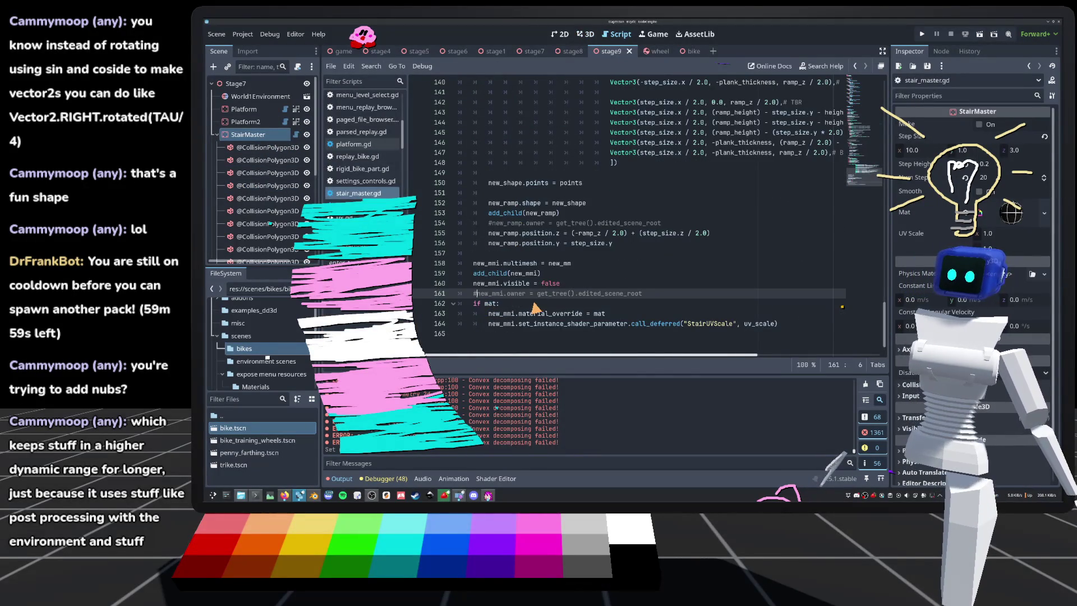
{"action": "key", "text": "BackSpace"}
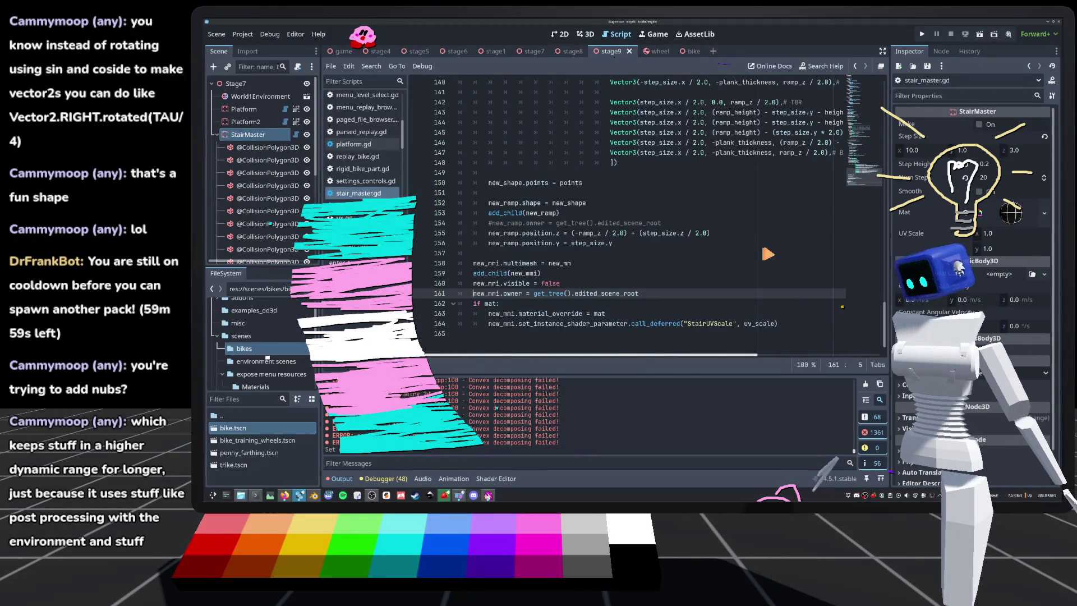
{"action": "left_click", "coordinate": [921, 34]}
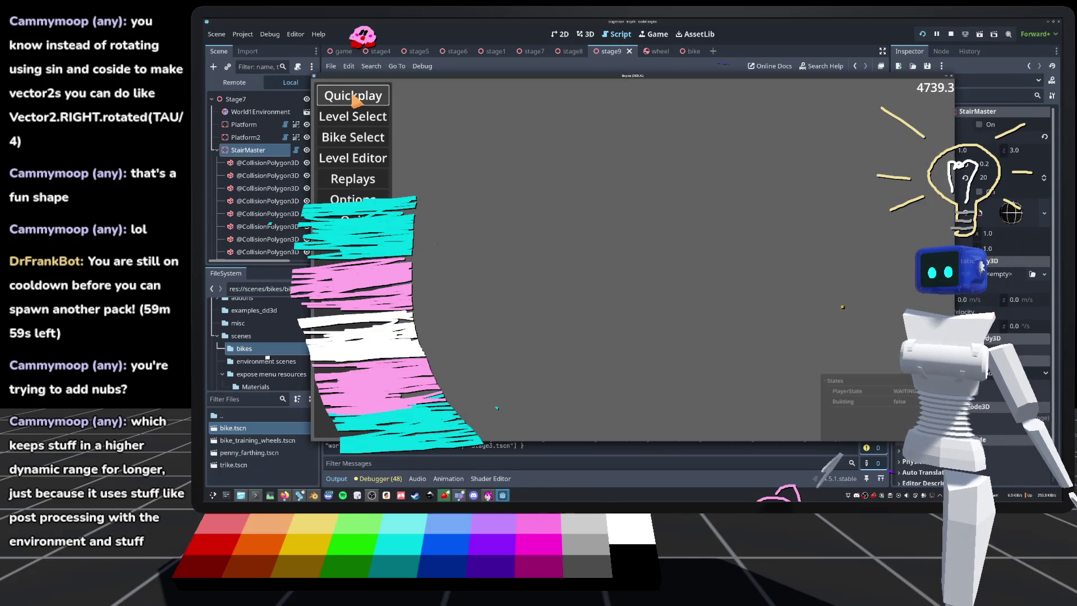
Step: Play stage9 from Level Select to Stage Complete at 10:41:96, restart, then stop with F8
{"action": "left_click", "coordinate": [374, 125]}
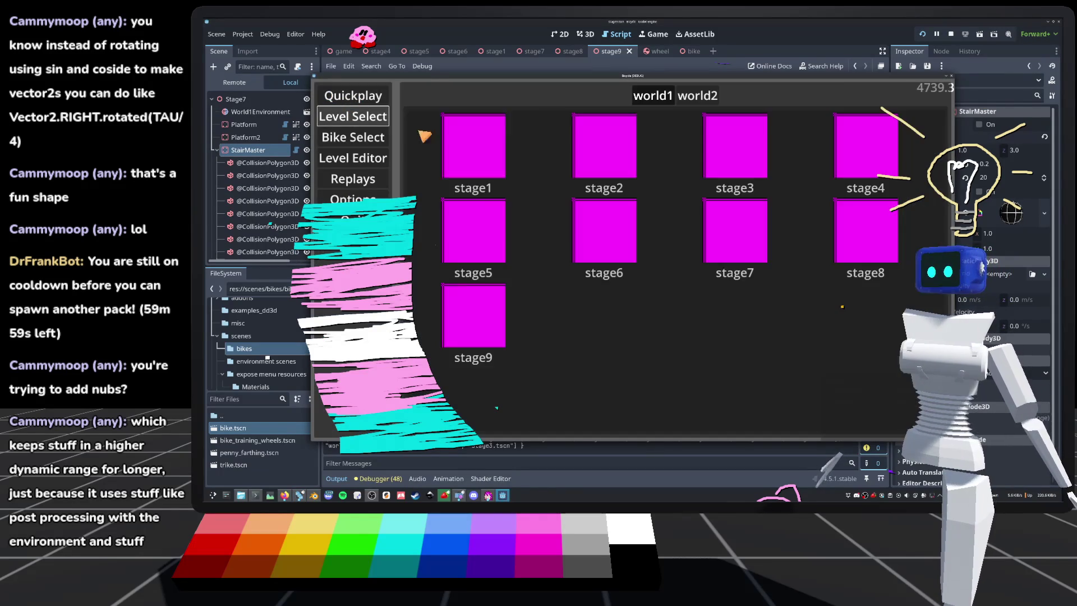
{"action": "left_click", "coordinate": [476, 331]}
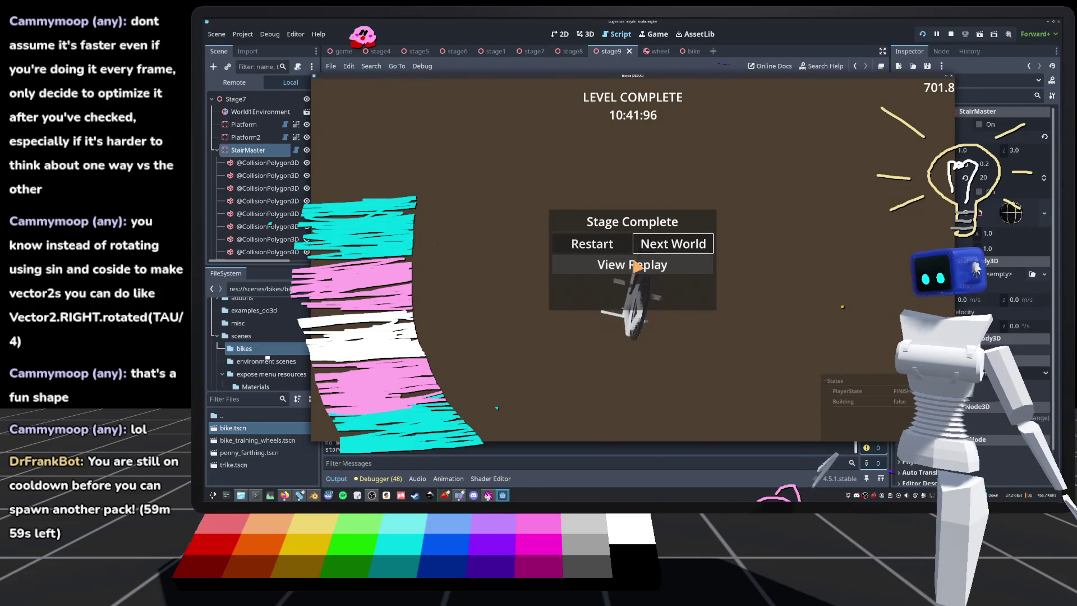
{"action": "key", "text": "Return"}
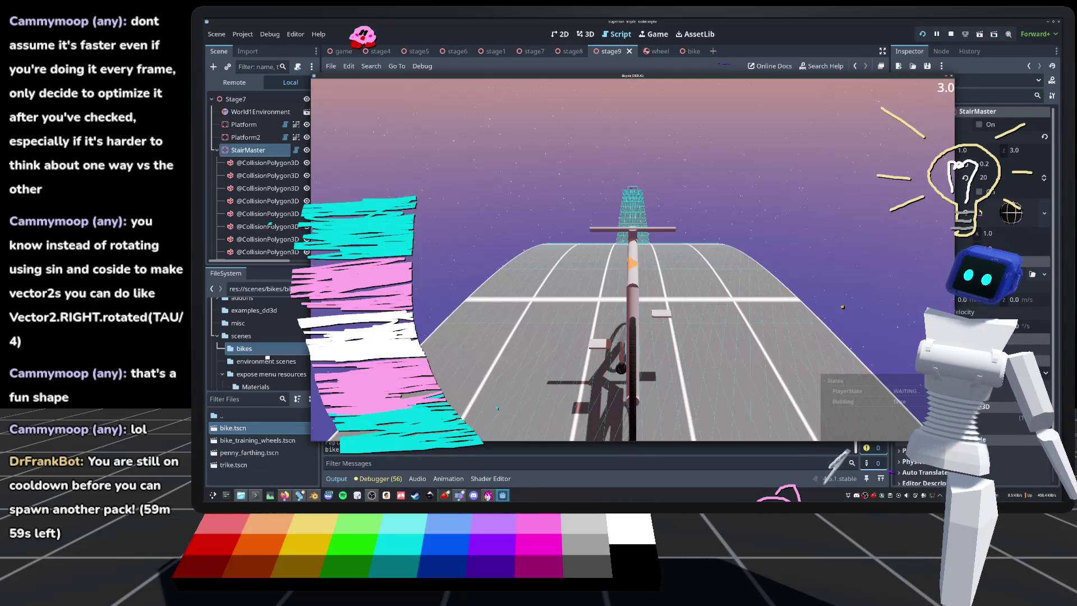
{"action": "key", "text": "F8"}
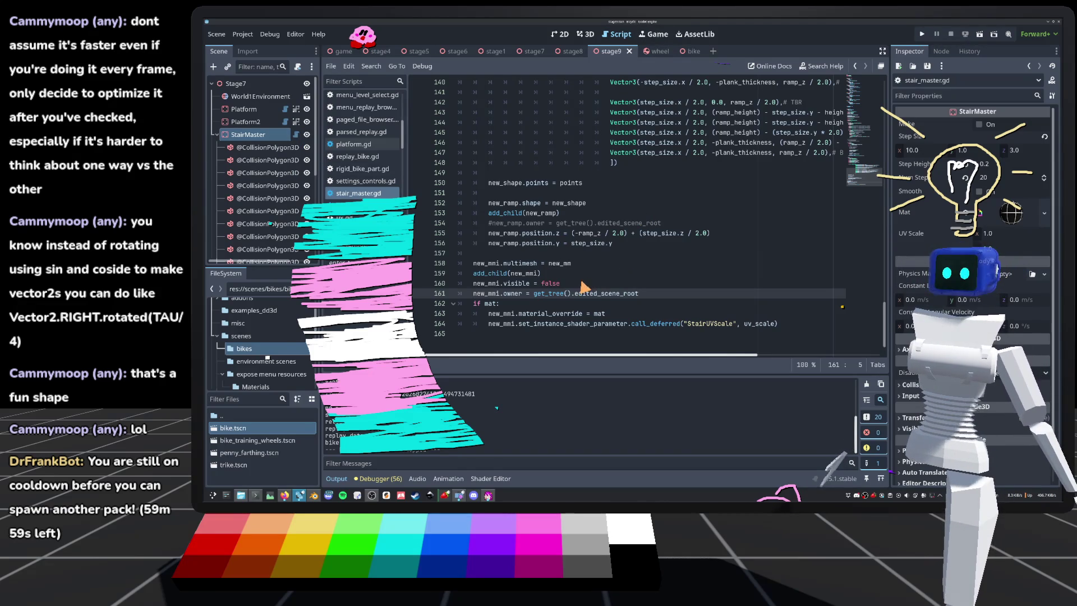
Step: Comment out lines 160, 161 and 119 of stair_master.gd, including the new_step.owner assignment and mesh hiding
{"action": "type", "text": "#"}
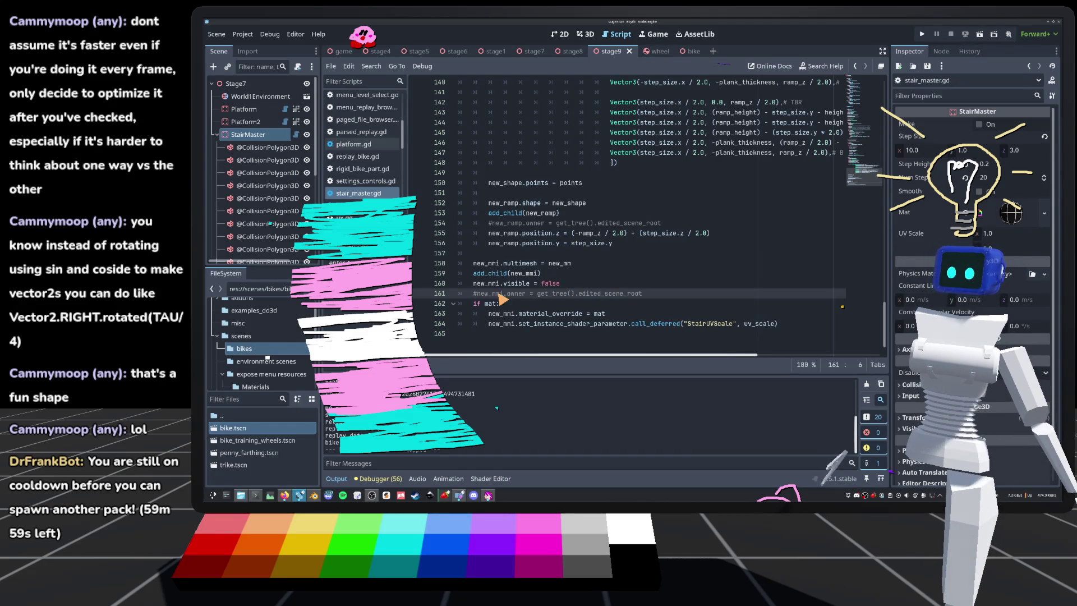
{"action": "left_click", "coordinate": [474, 283]}
{"action": "type", "text": "#"}
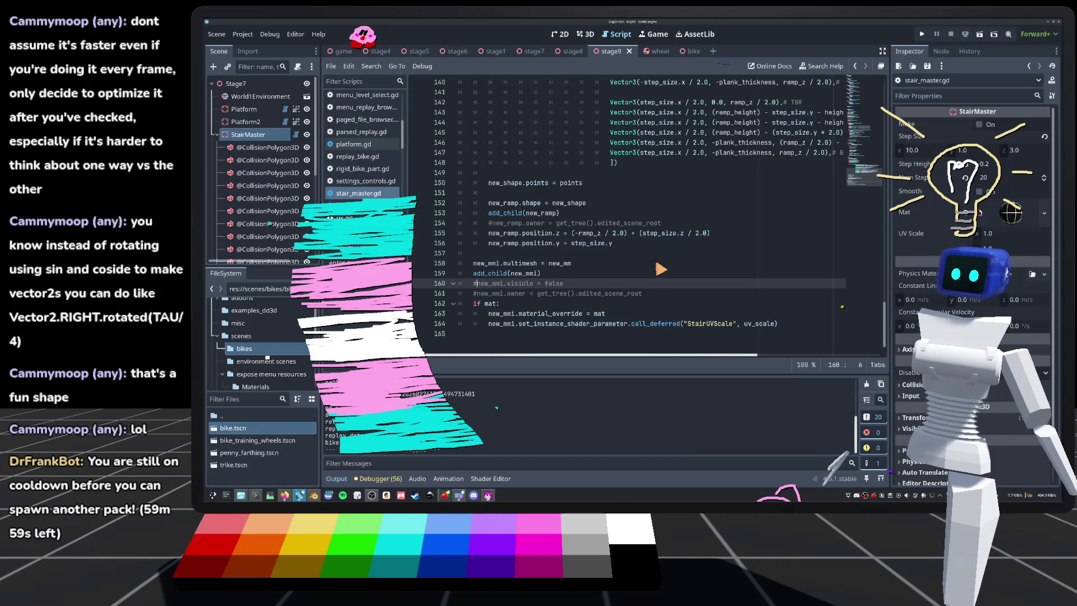
{"action": "scroll", "coordinate": [653, 264], "scroll_direction": "up", "scroll_amount": 15}
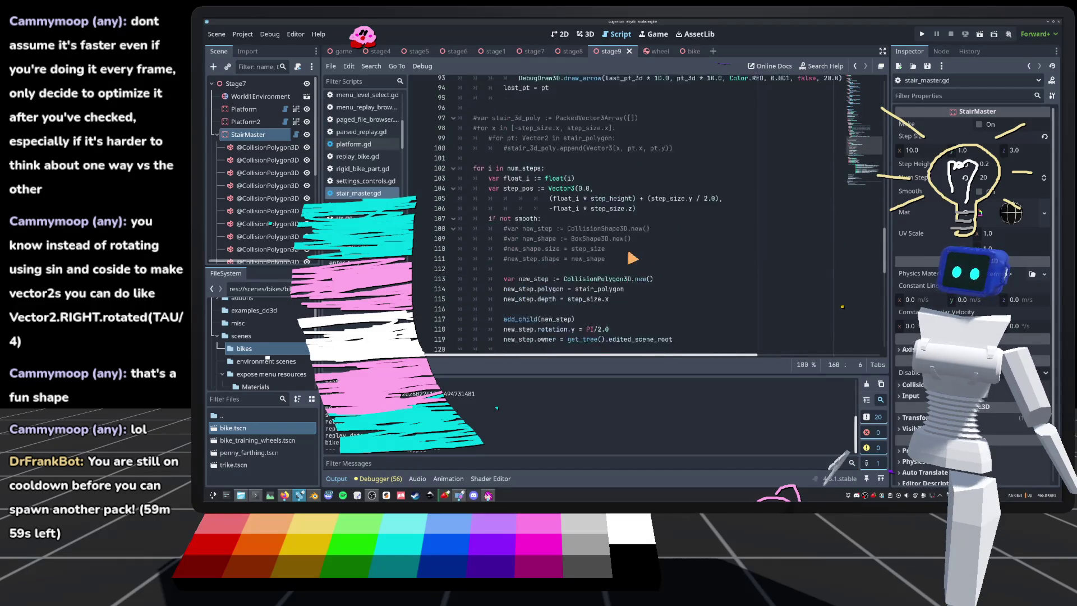
{"action": "scroll", "coordinate": [623, 259], "scroll_direction": "down", "scroll_amount": 4}
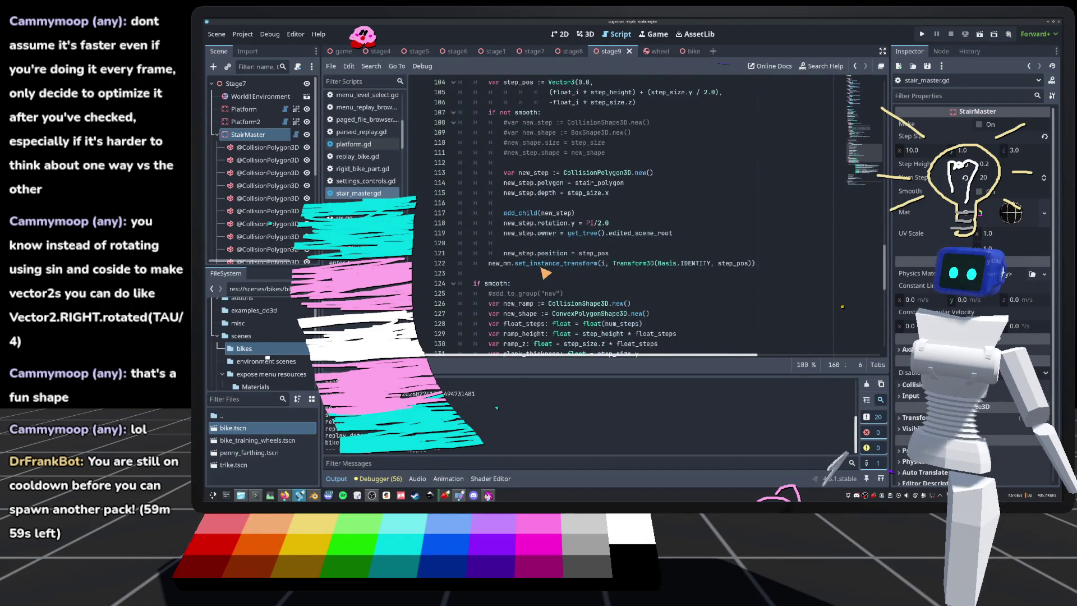
{"action": "scroll", "coordinate": [544, 274], "scroll_direction": "up", "scroll_amount": 17}
{"action": "scroll", "coordinate": [542, 273], "scroll_direction": "down", "scroll_amount": 17}
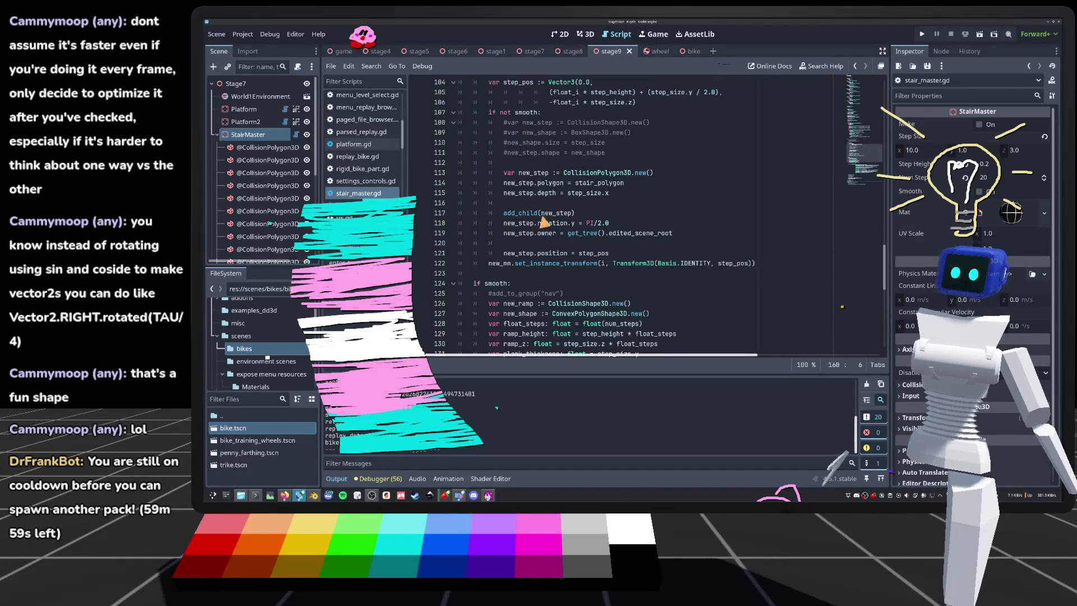
{"action": "left_click", "coordinate": [506, 235]}
{"action": "key", "text": "ctrl+k"}
Step: Rebuild the stage9 stairs with StairMaster's Make toggle in 3D and save the scene
{"action": "left_click", "coordinate": [588, 34]}
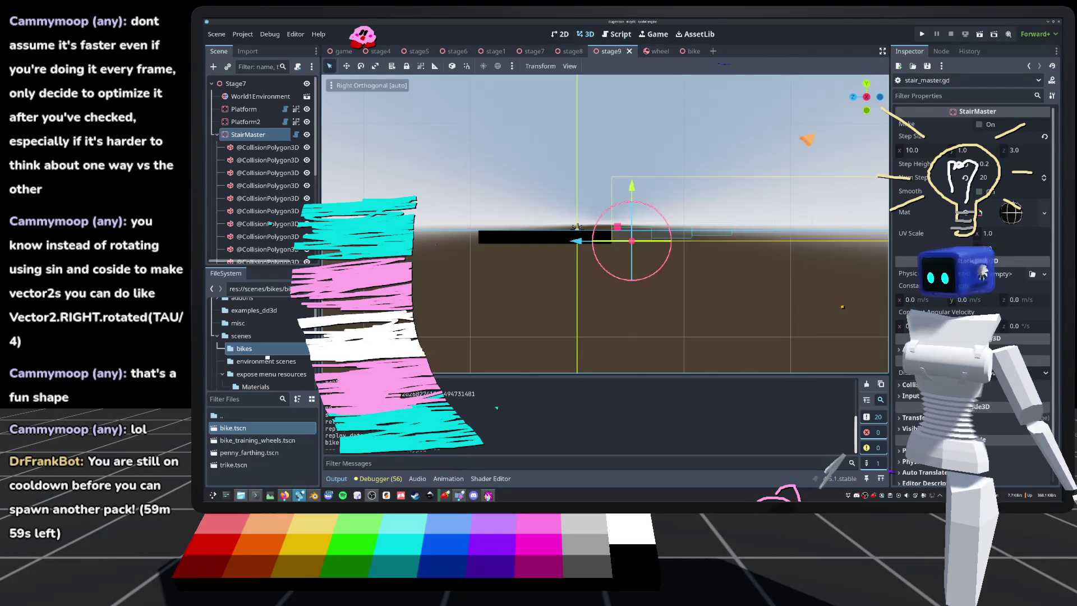
{"action": "left_click", "coordinate": [979, 125]}
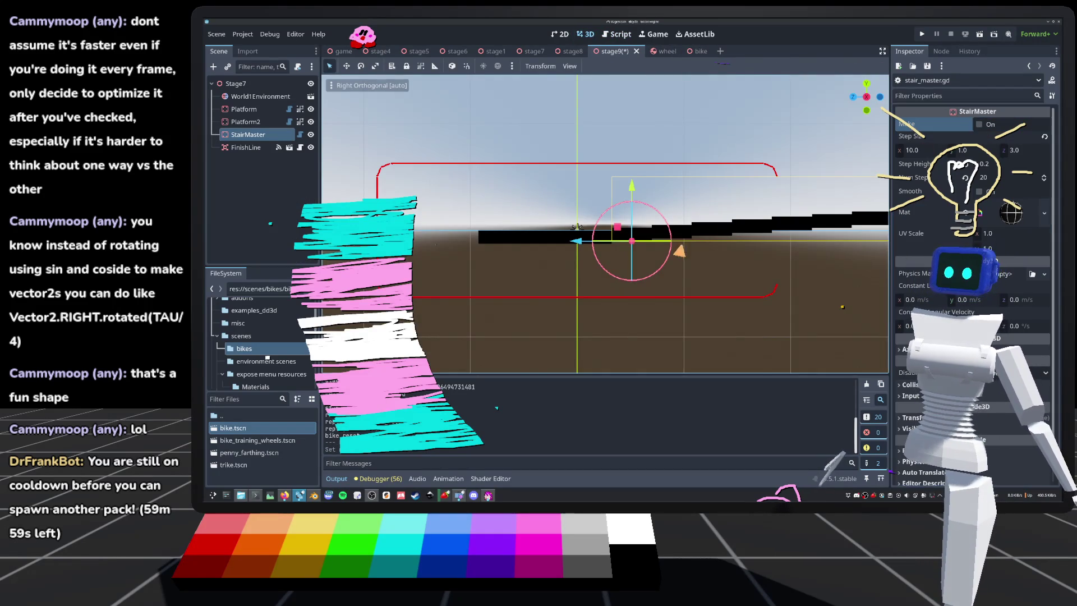
{"action": "key", "text": "ctrl+s"}
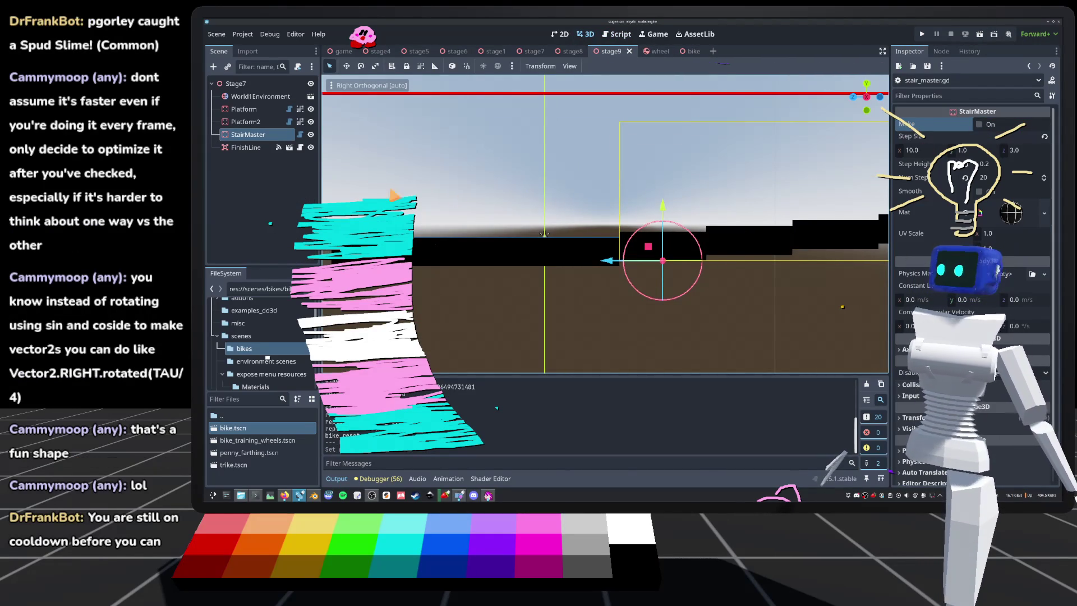
{"action": "left_click", "coordinate": [300, 135]}
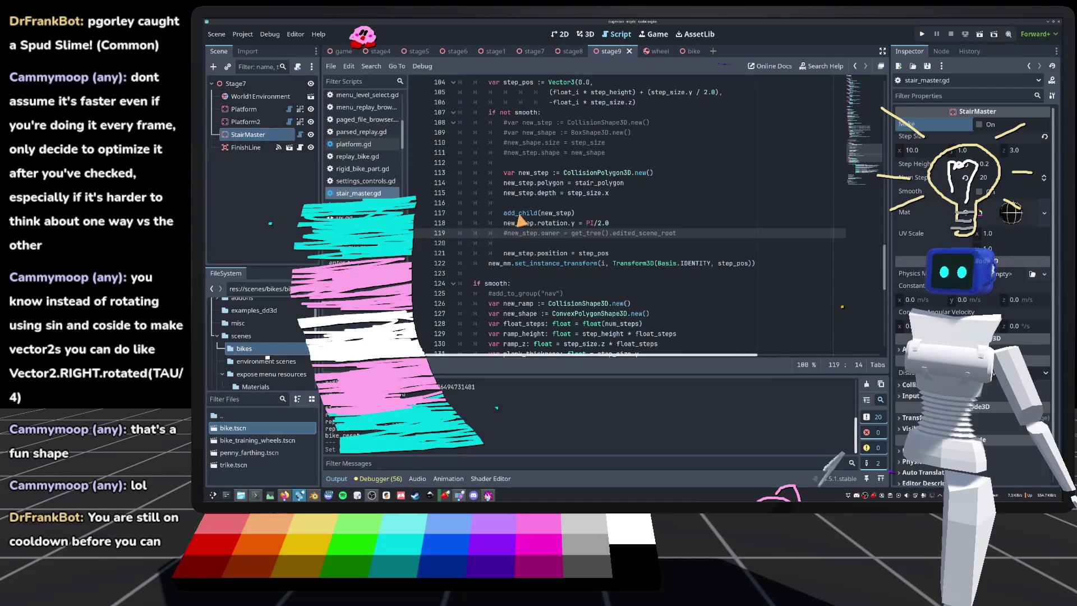
Step: Comment out the DebugDraw3D arrow line and debug-point lines 90–92, then run the game
{"action": "scroll", "coordinate": [522, 220], "scroll_direction": "up", "scroll_amount": 8}
{"action": "left_click", "coordinate": [520, 245]}
{"action": "type", "text": "#"}
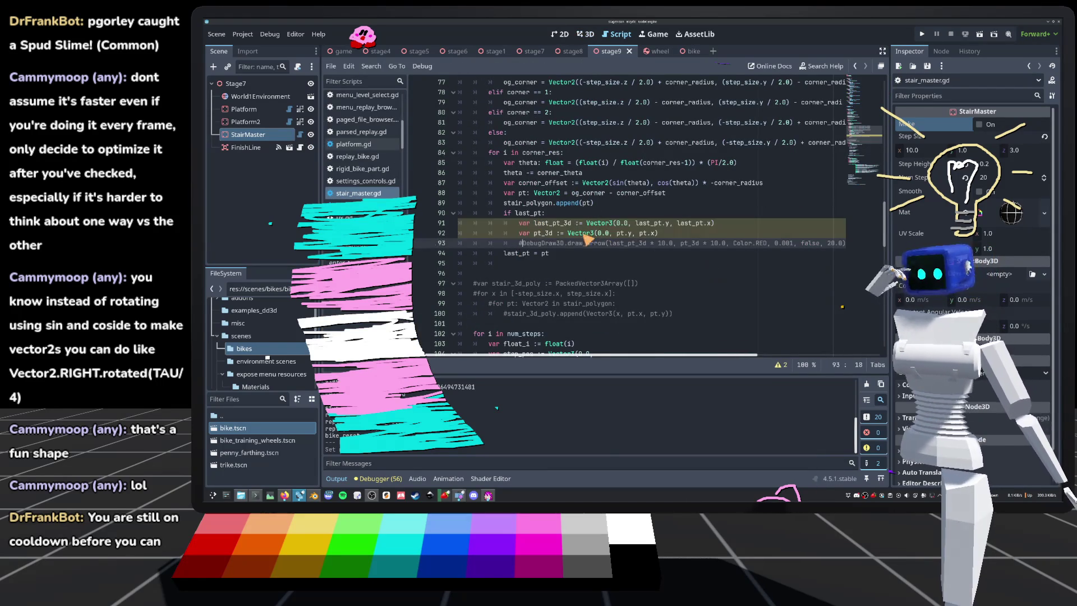
{"action": "left_click_drag", "start_coordinate": [699, 235], "coordinate": [500, 222]}
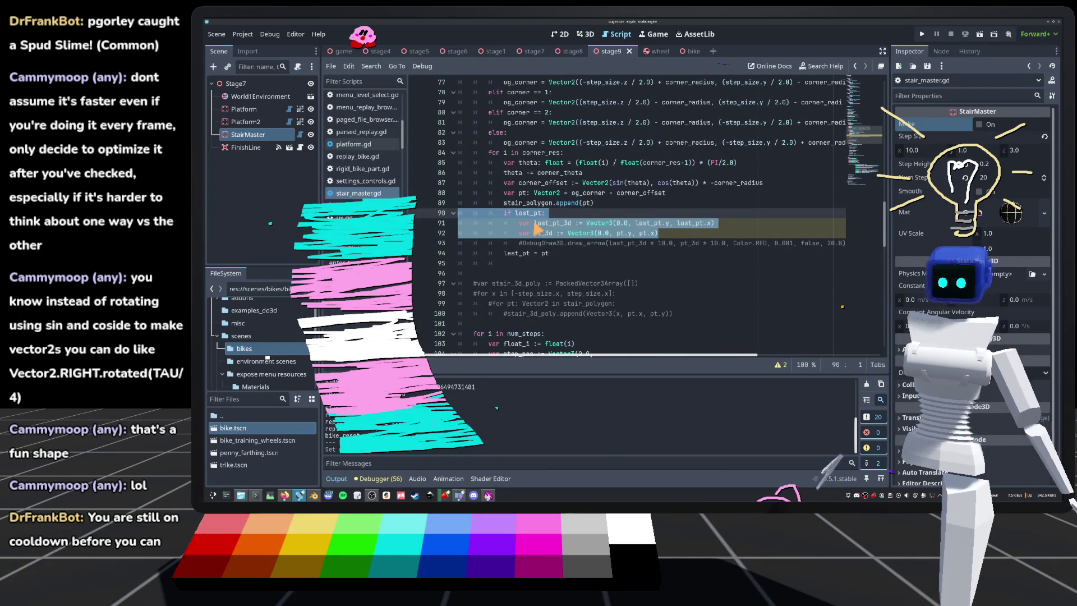
{"action": "key", "text": "ctrl+k"}
{"action": "left_click", "coordinate": [703, 184]}
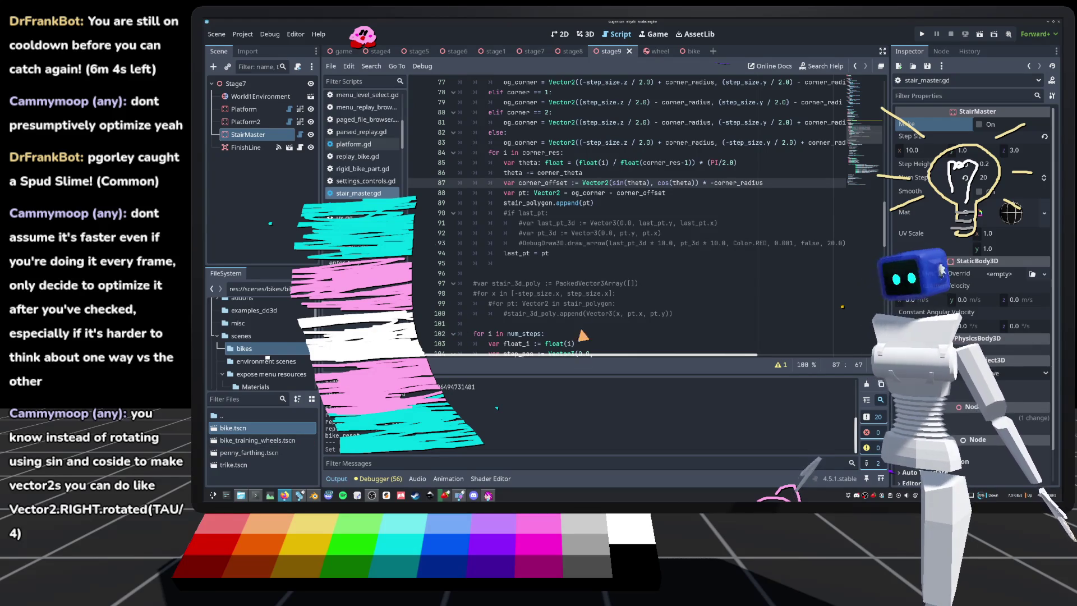
{"action": "left_click", "coordinate": [651, 204]}
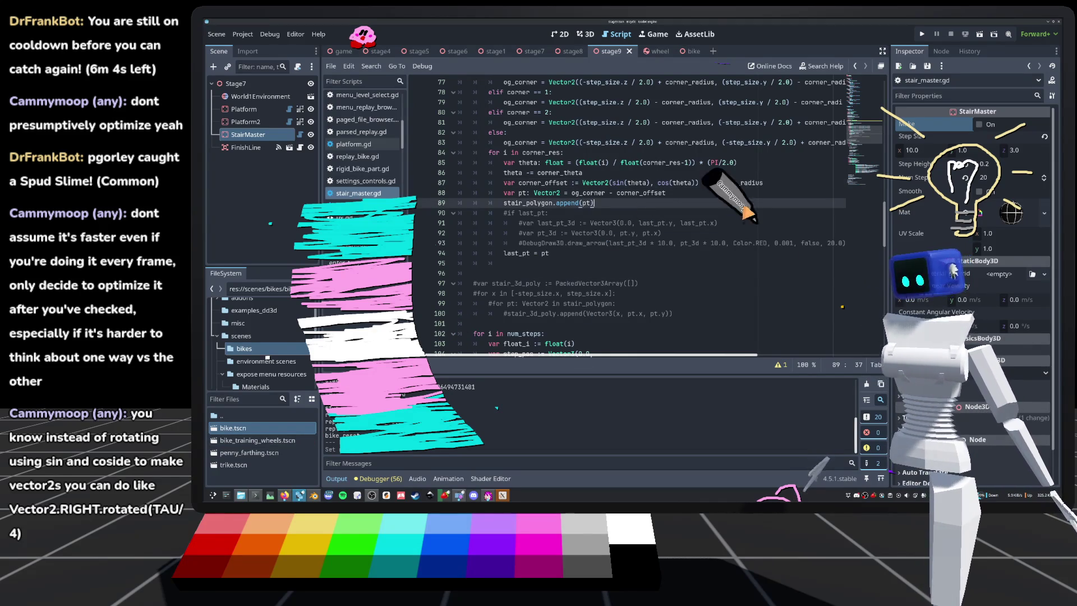
{"action": "left_click", "coordinate": [922, 34]}
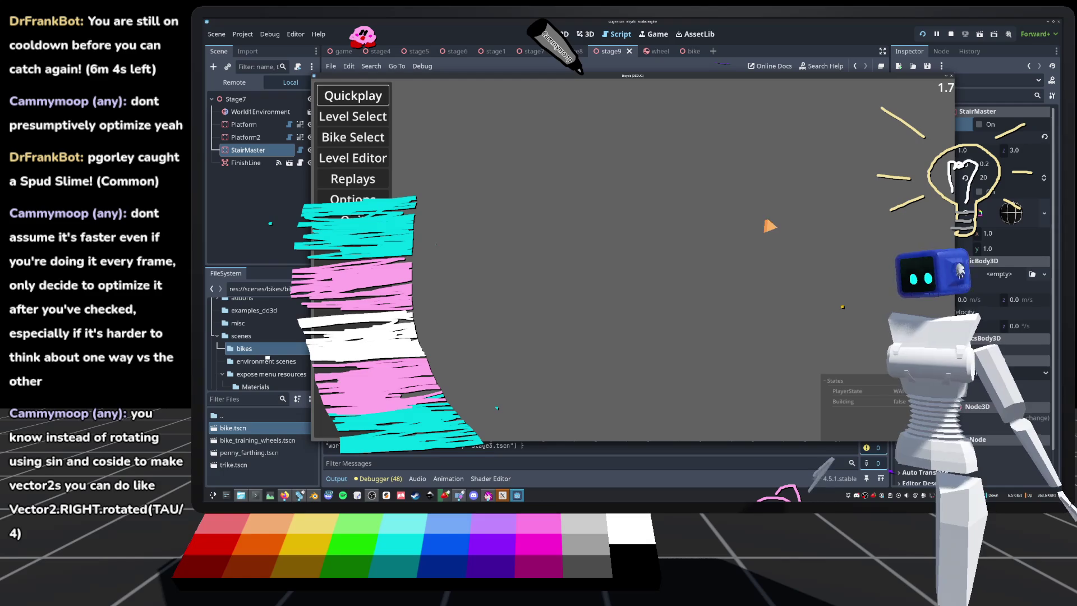
Step: Load stage7 through Quickplay and the pause menu's Level Select grid
{"action": "left_click", "coordinate": [375, 104]}
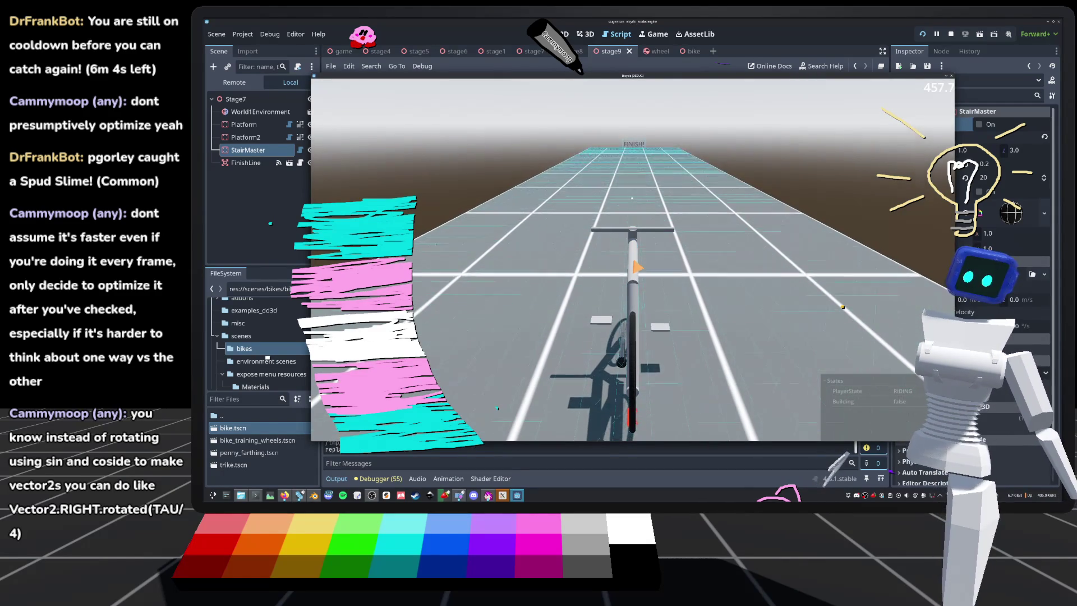
{"action": "key", "text": "Escape"}
{"action": "key", "text": "Down"}
{"action": "key", "text": "Down"}
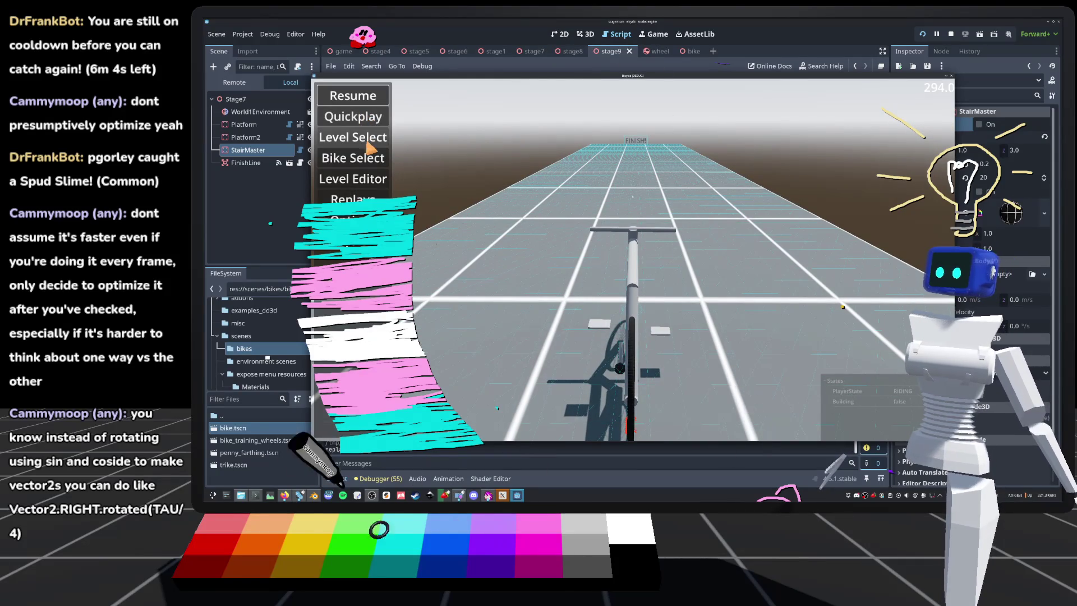
{"action": "key", "text": "Return"}
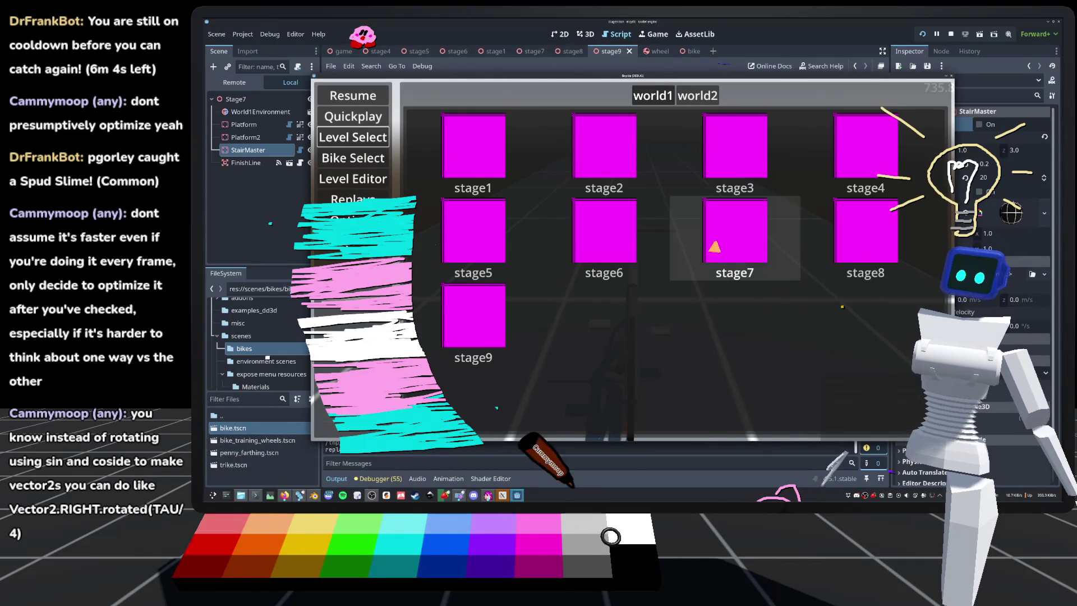
{"action": "left_click", "coordinate": [745, 245]}
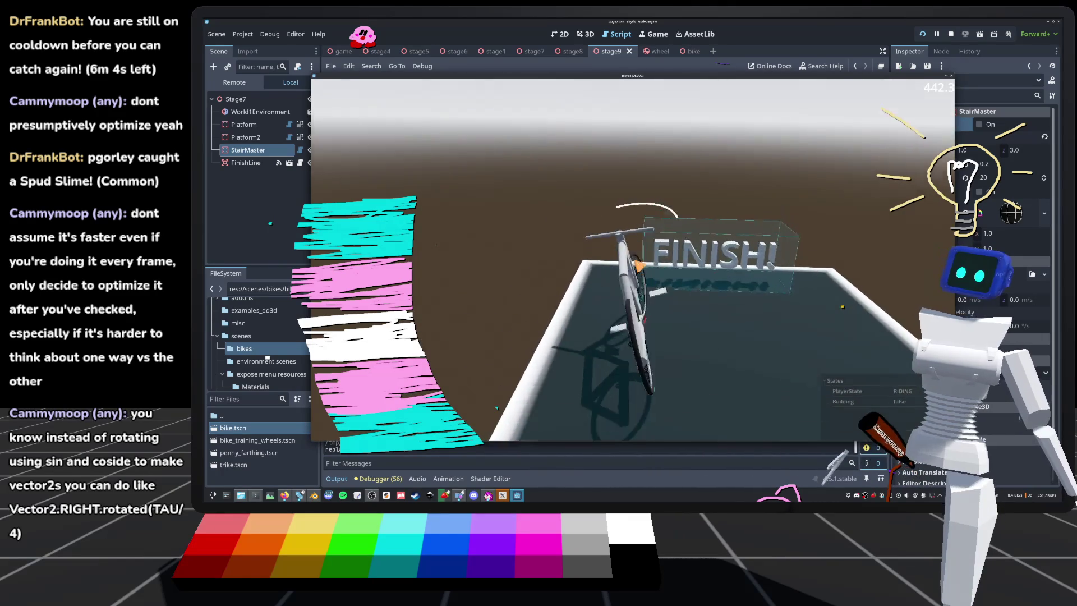
Step: Ride the bike over the rounded stairs to the finish, respawning with R after falls, then restart
{"action": "left_click", "coordinate": [637, 267]}
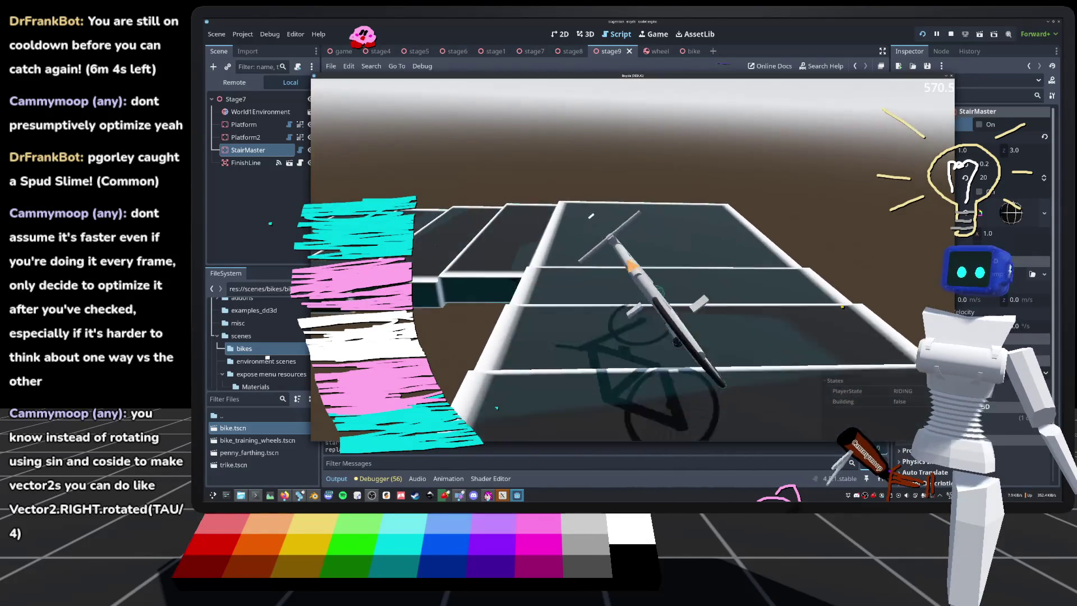
{"action": "key", "text": "r"}
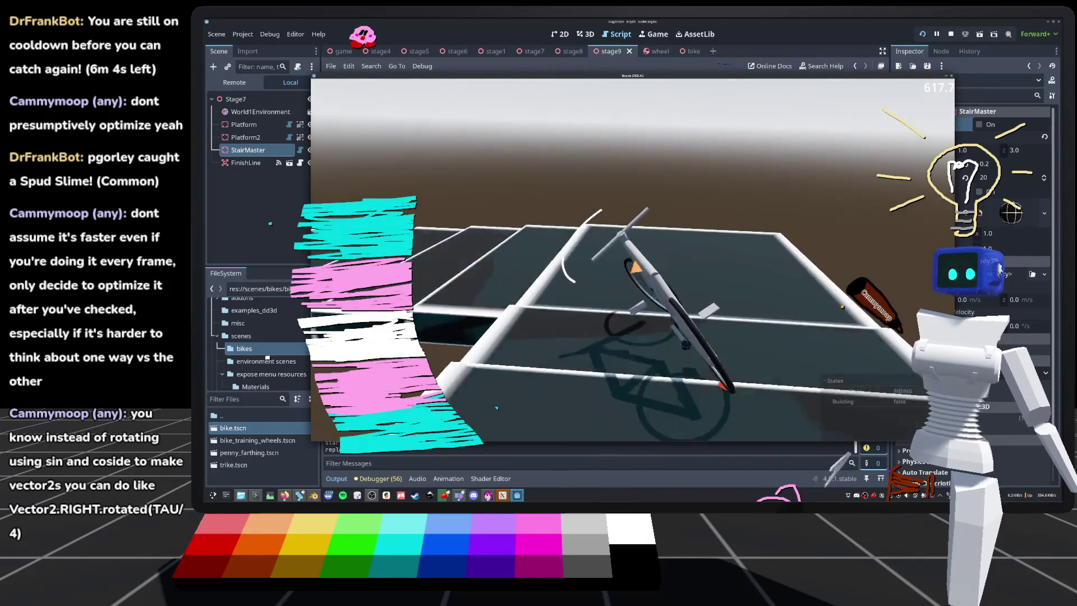
{"action": "key", "text": "r"}
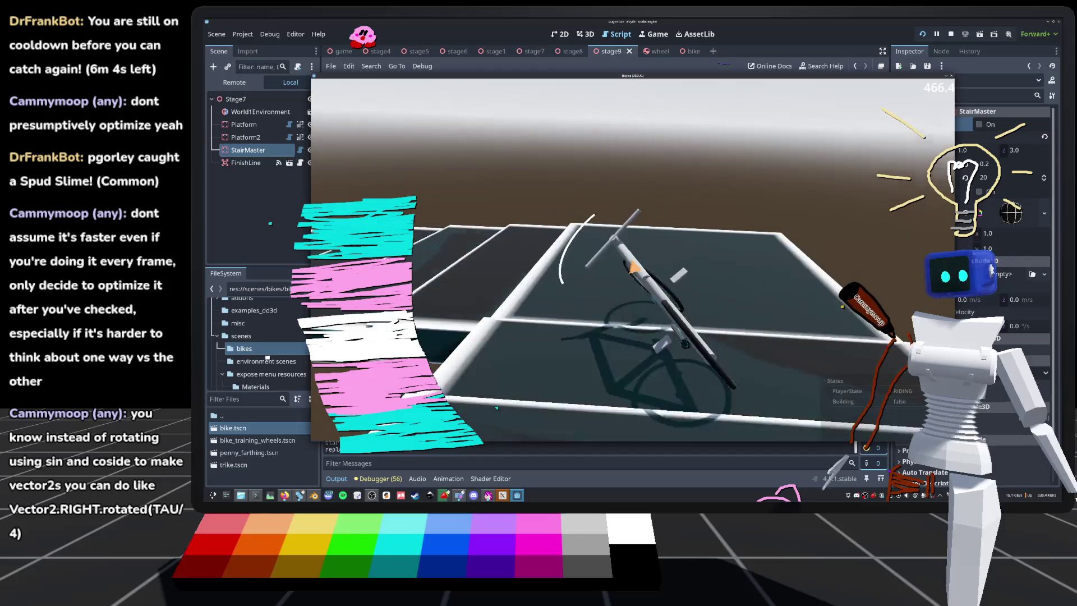
{"action": "key", "text": "r"}
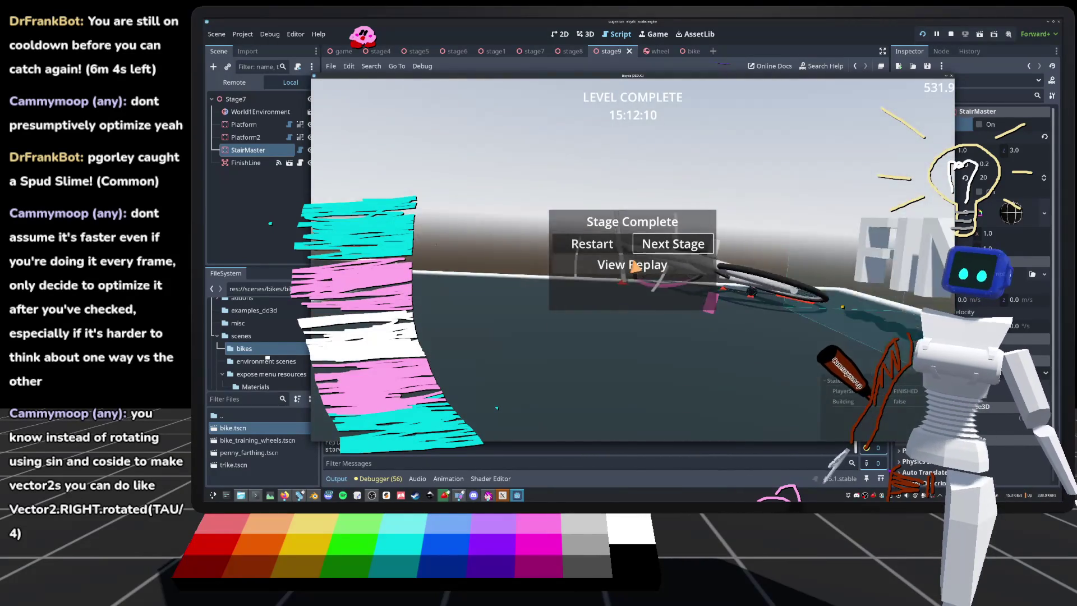
{"action": "left_click", "coordinate": [636, 267]}
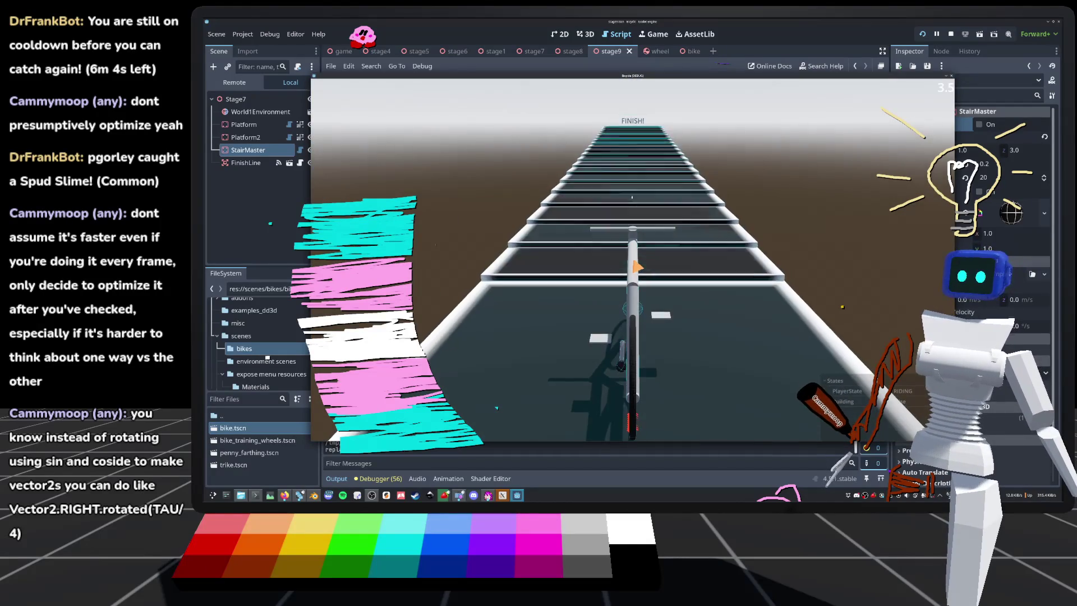
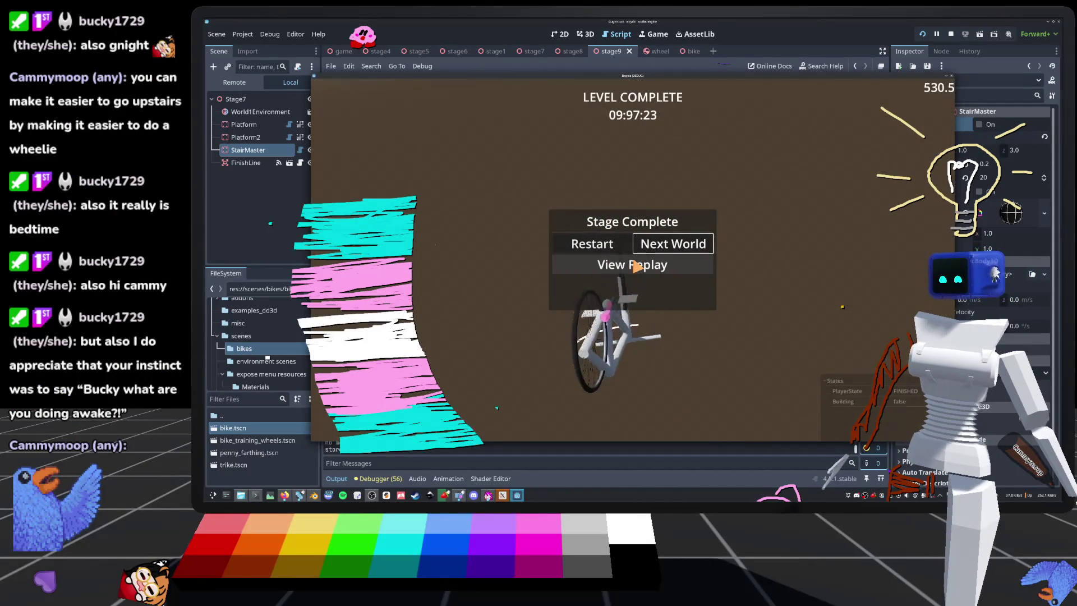
Step: Restart the finished stage, load the stage9 staircase level from Level Select, then pause
{"action": "left_click", "coordinate": [636, 266]}
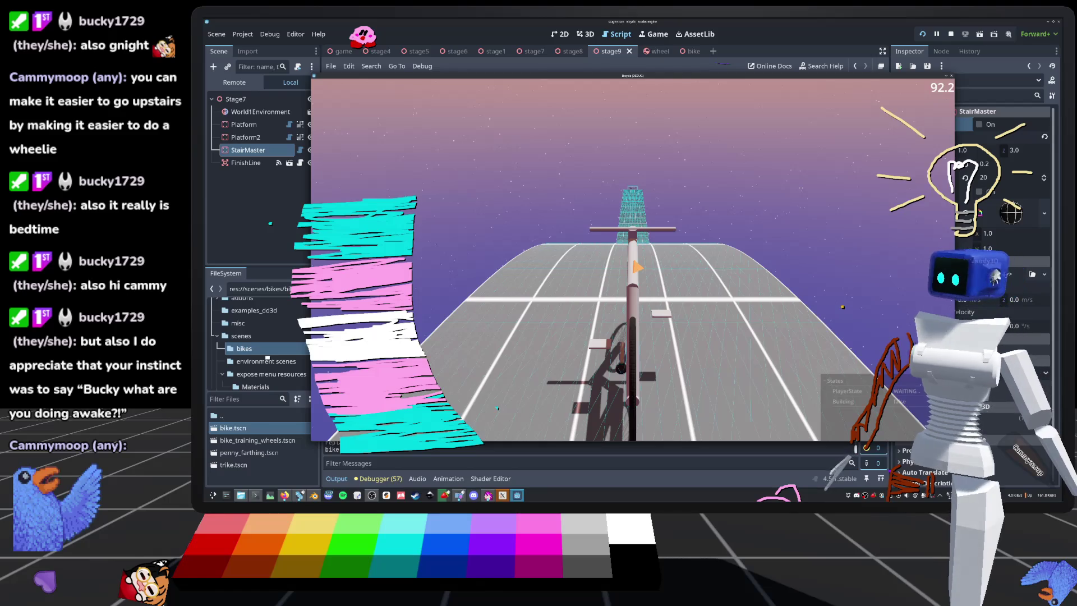
{"action": "key", "text": "Escape"}
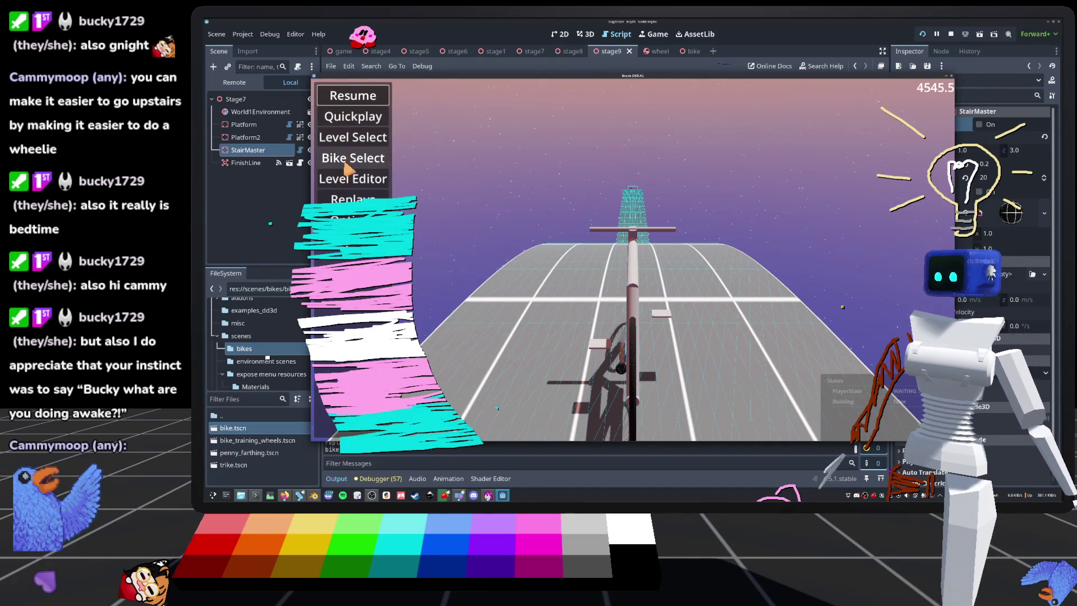
{"action": "left_click", "coordinate": [353, 138]}
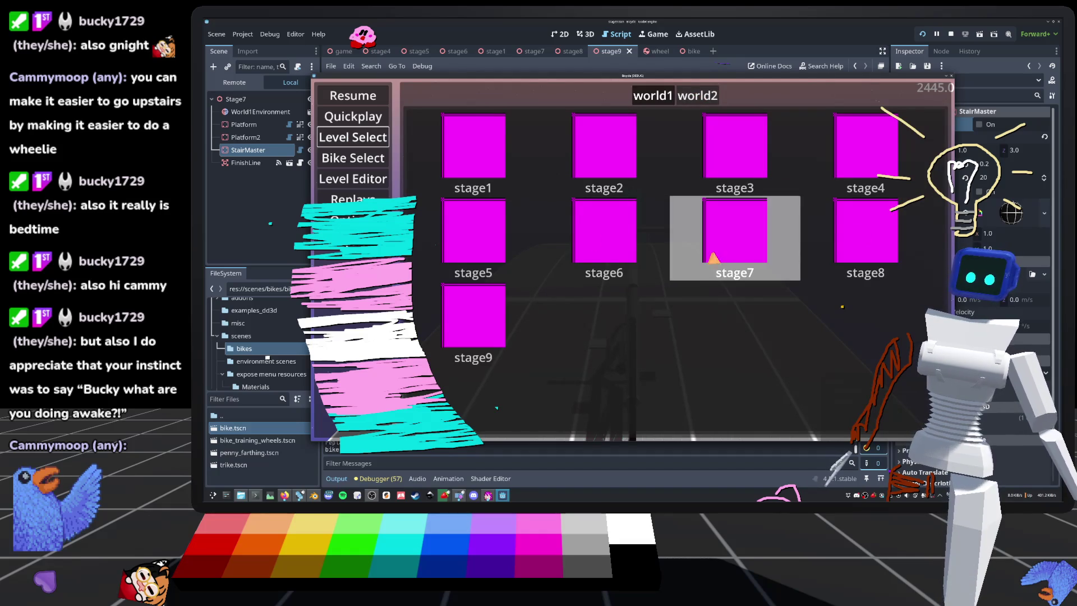
{"action": "left_click", "coordinate": [492, 326]}
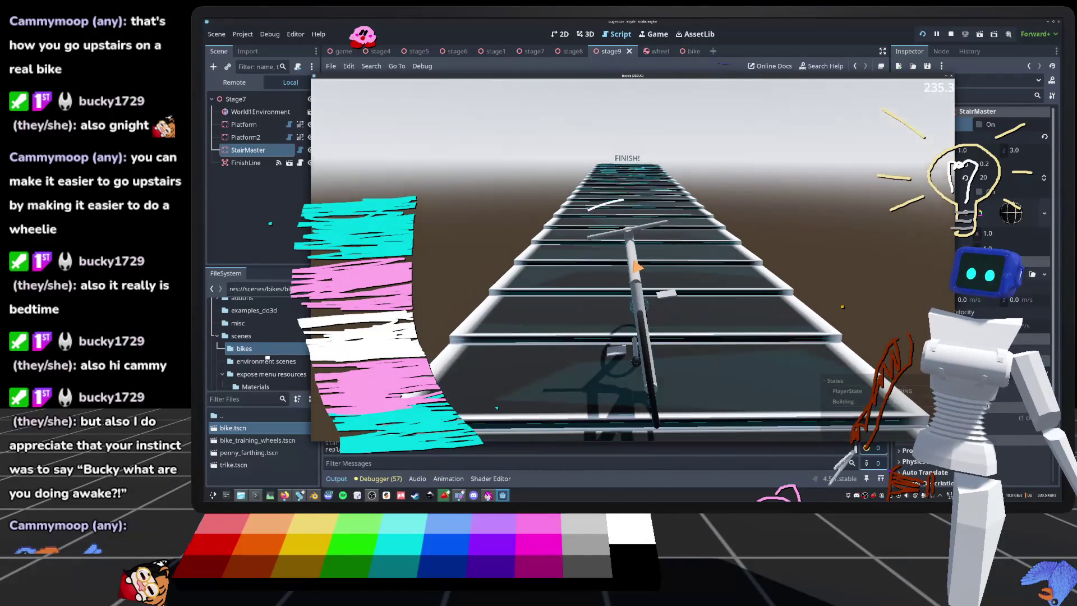
{"action": "key", "text": "Escape"}
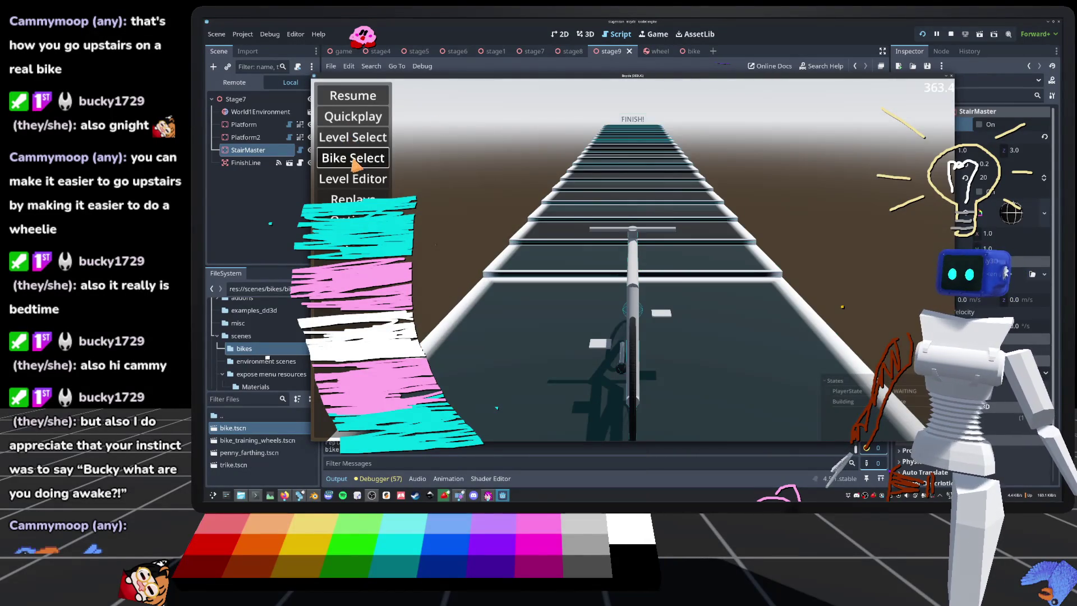
Step: Choose the Trike as the player's vehicle in Bike Select
{"action": "left_click", "coordinate": [355, 163]}
{"action": "left_click", "coordinate": [640, 96]}
{"action": "left_click", "coordinate": [618, 133]}
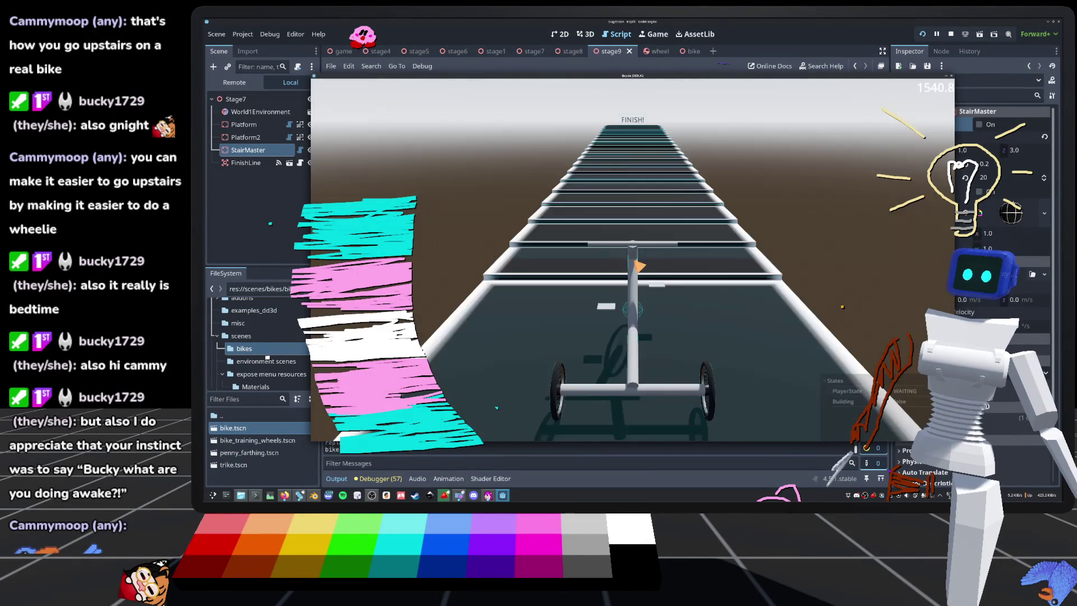
Step: Ride the trike up the staircase, steering left and right, to the FINISH sign
{"action": "key", "text": "w"}
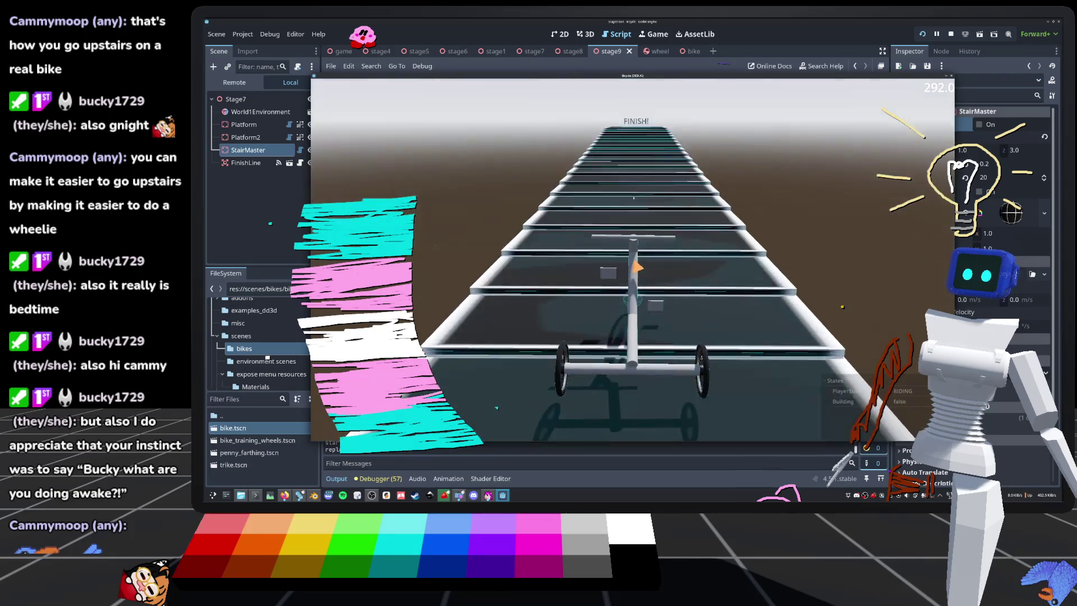
{"action": "key", "text": "w"}
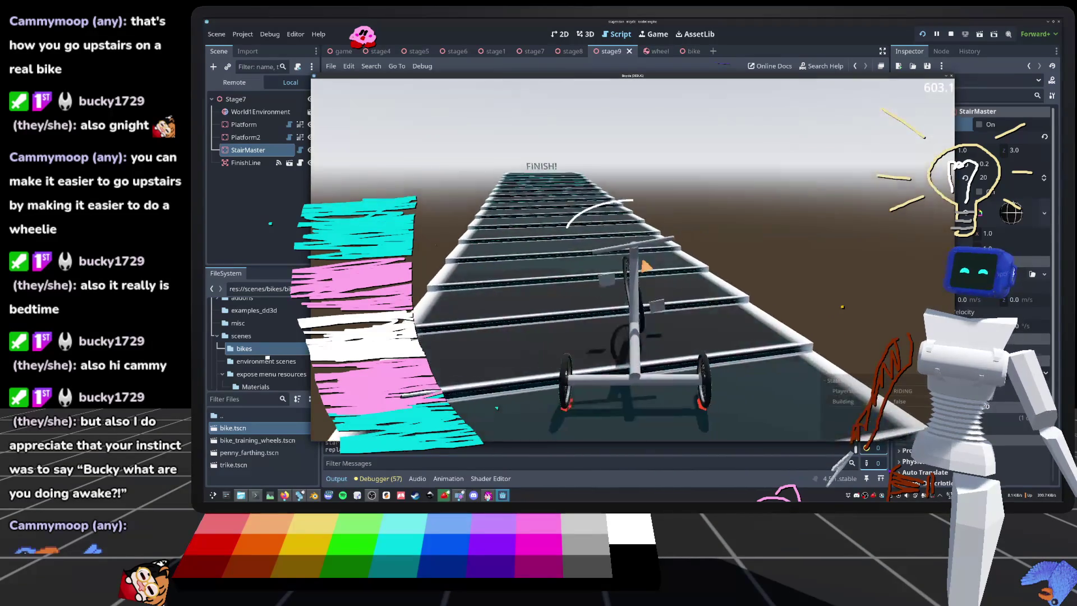
{"action": "key", "text": "w"}
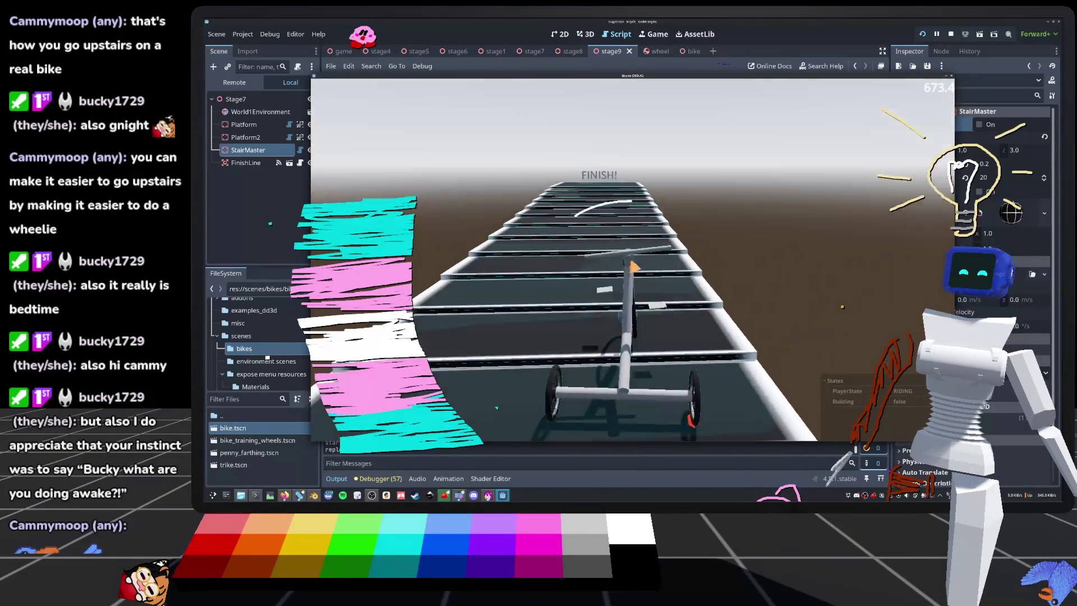
{"action": "key", "text": "a"}
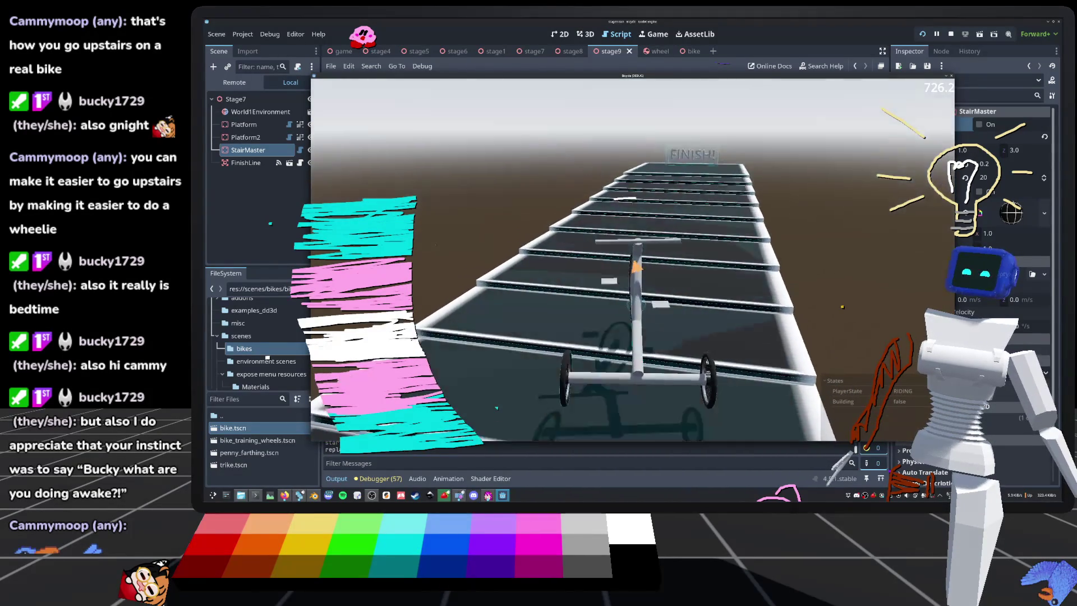
{"action": "key", "text": "a"}
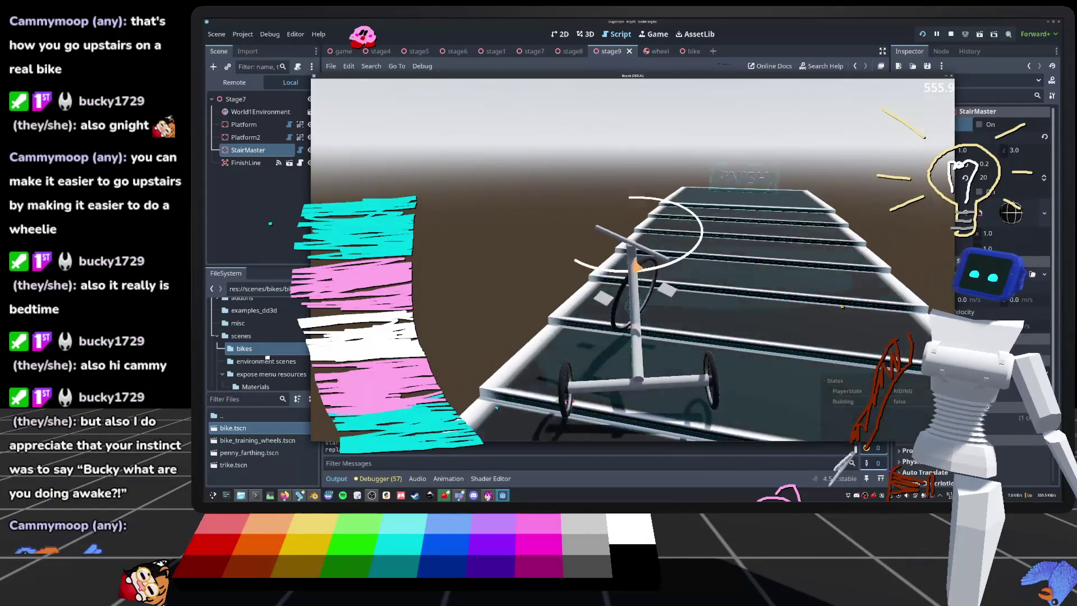
{"action": "key", "text": "d"}
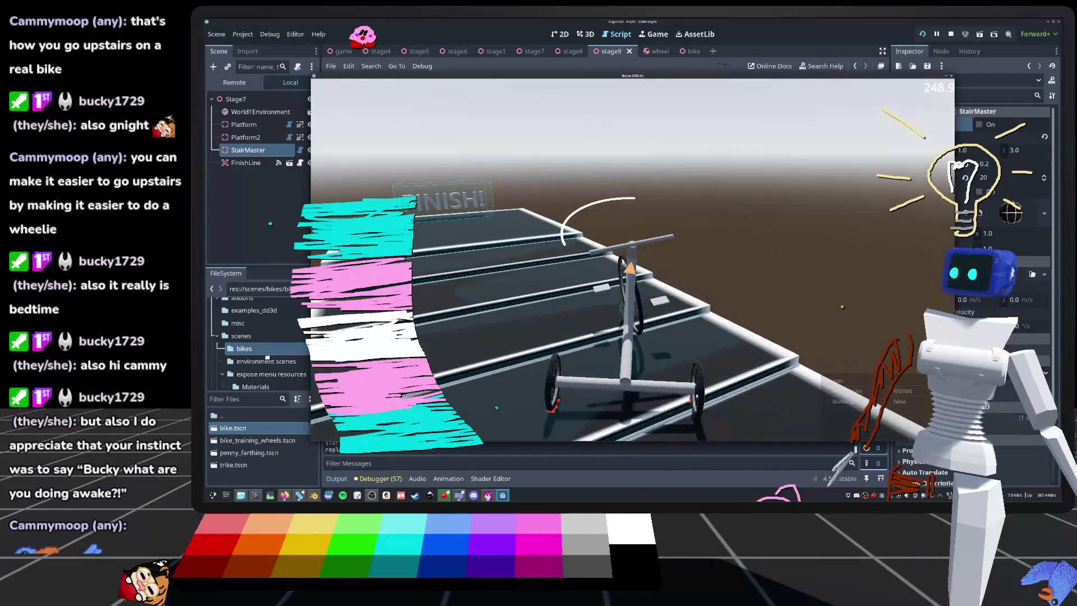
{"action": "key", "text": "d"}
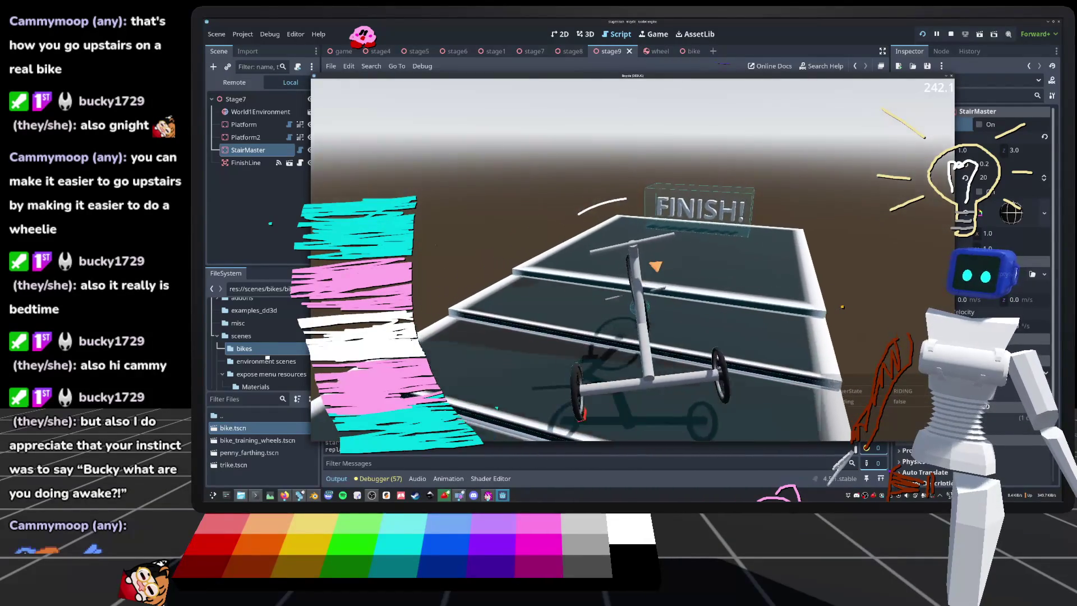
{"action": "key", "text": "w"}
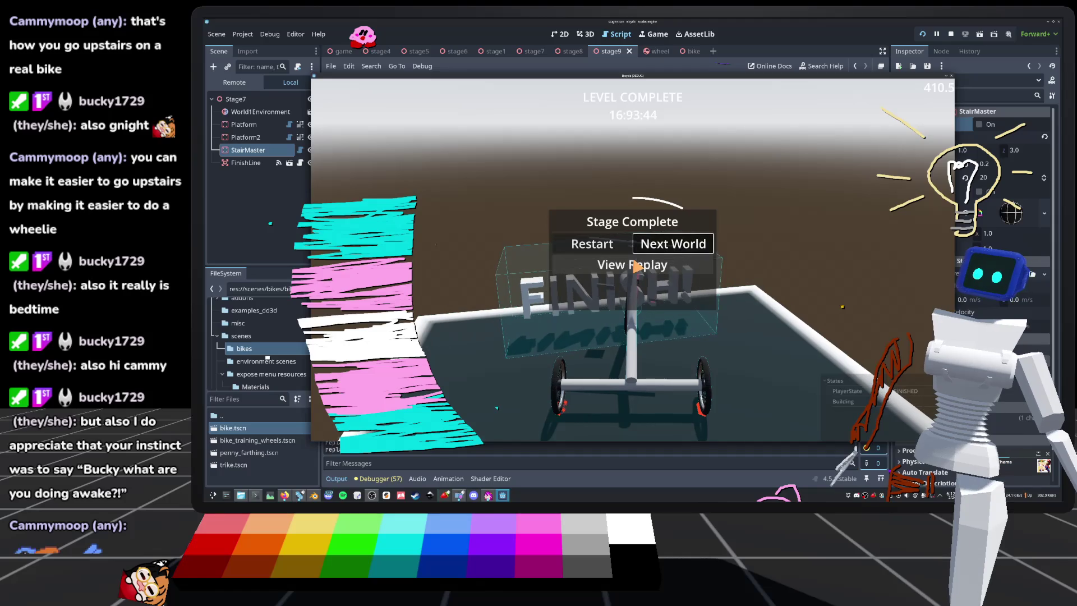
Step: Advance to the next world, ride the trike along the new track, then restart the stage
{"action": "key", "text": "Return"}
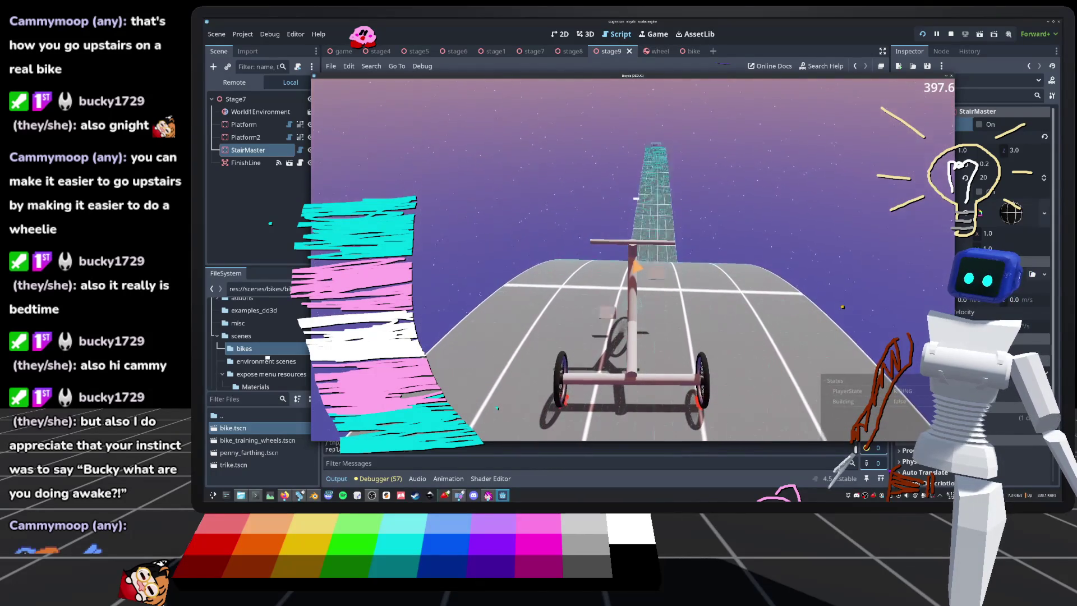
{"action": "key", "text": "w"}
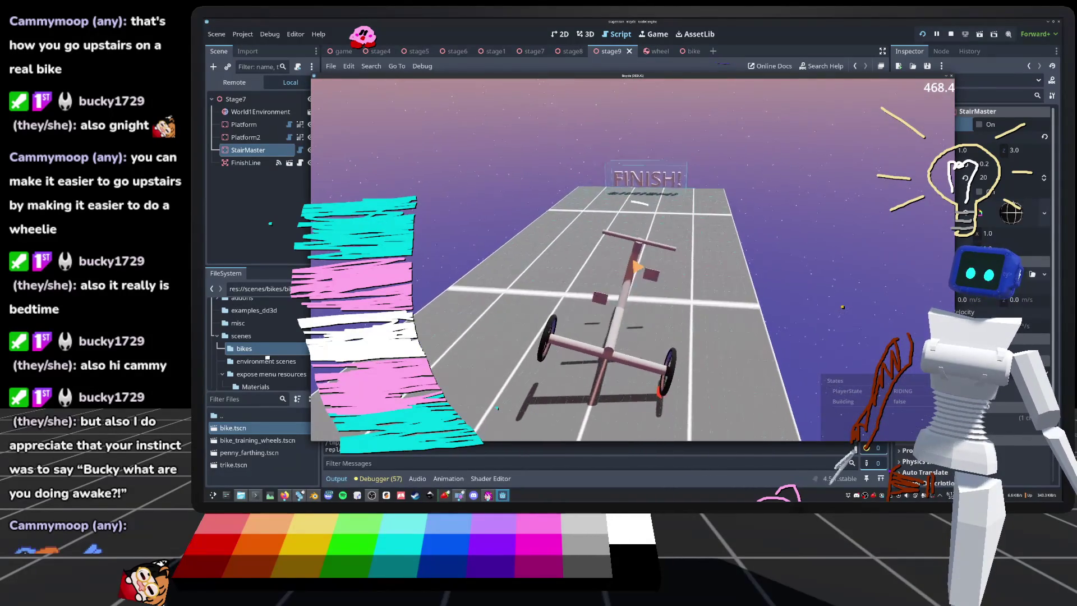
{"action": "key", "text": "Left"}
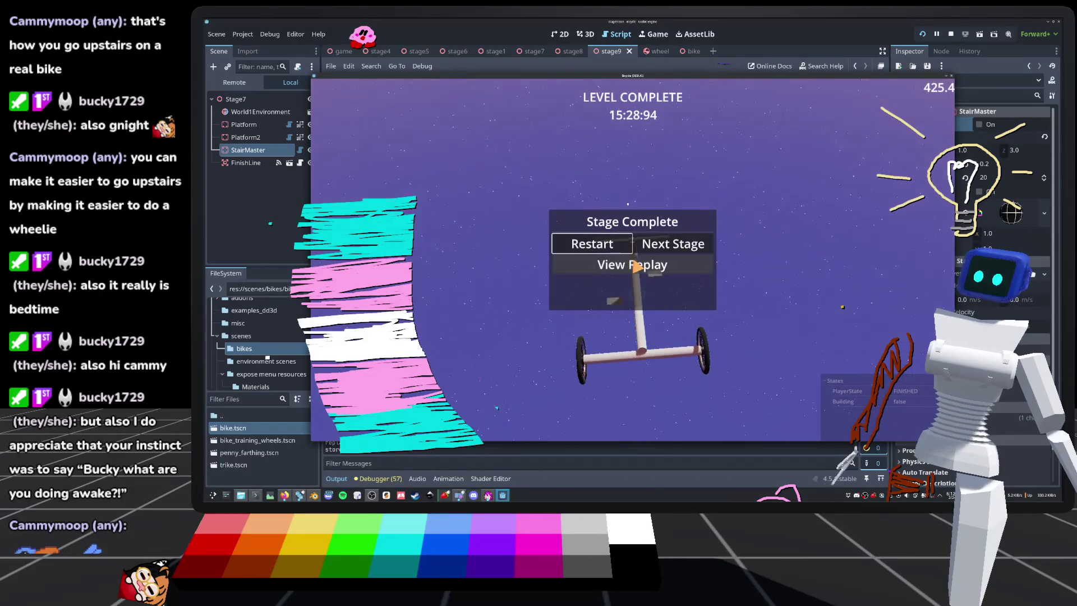
{"action": "key", "text": "Return"}
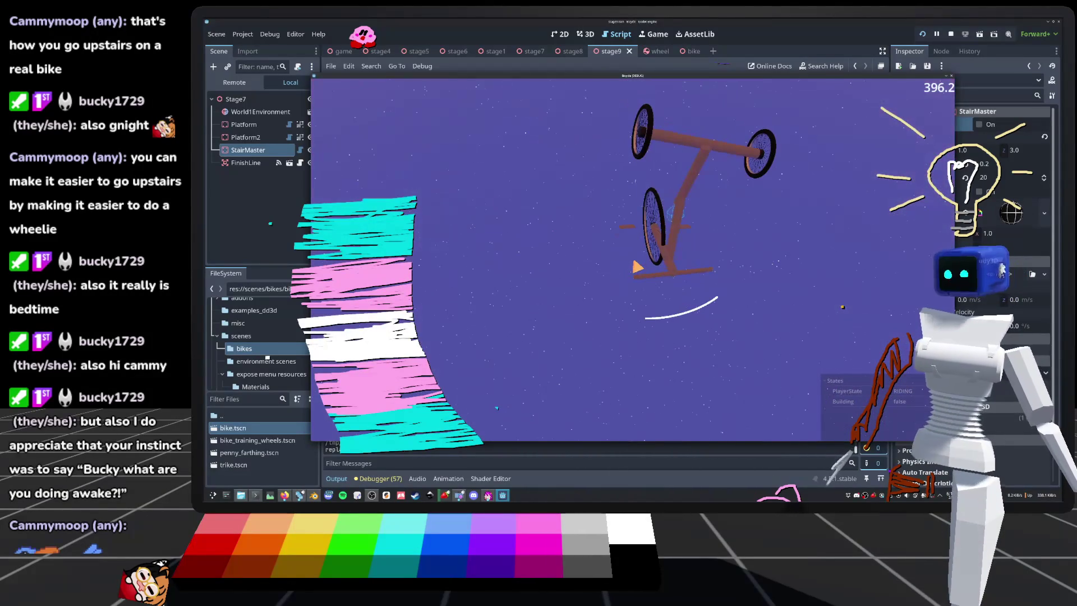
Step: Reset the crashed trike, finish the stage, go to Next Stage, then open the application launcher
{"action": "key", "text": "r"}
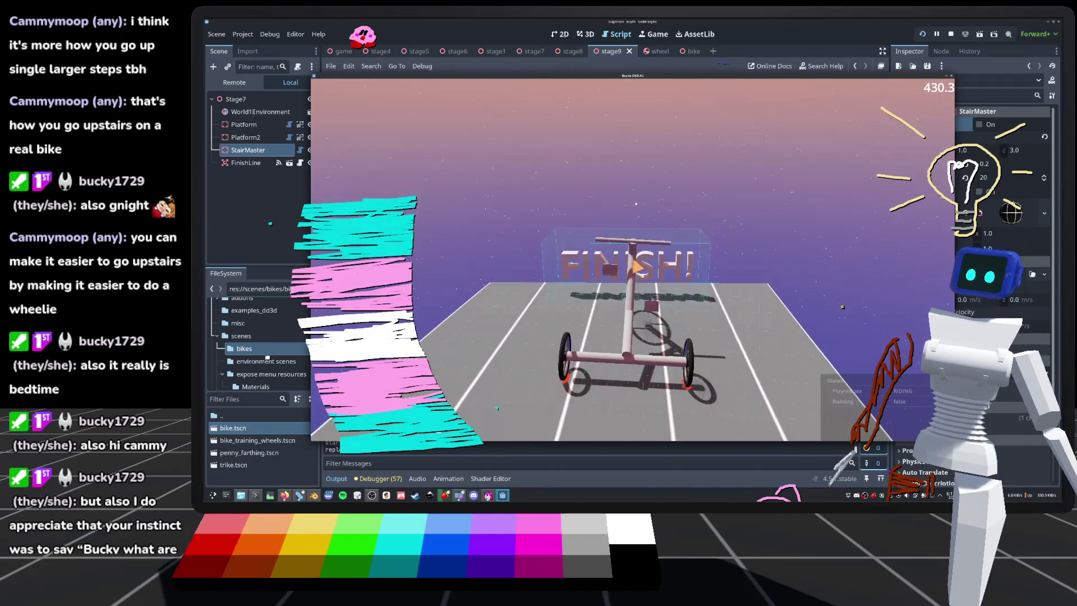
{"action": "key", "text": "Return"}
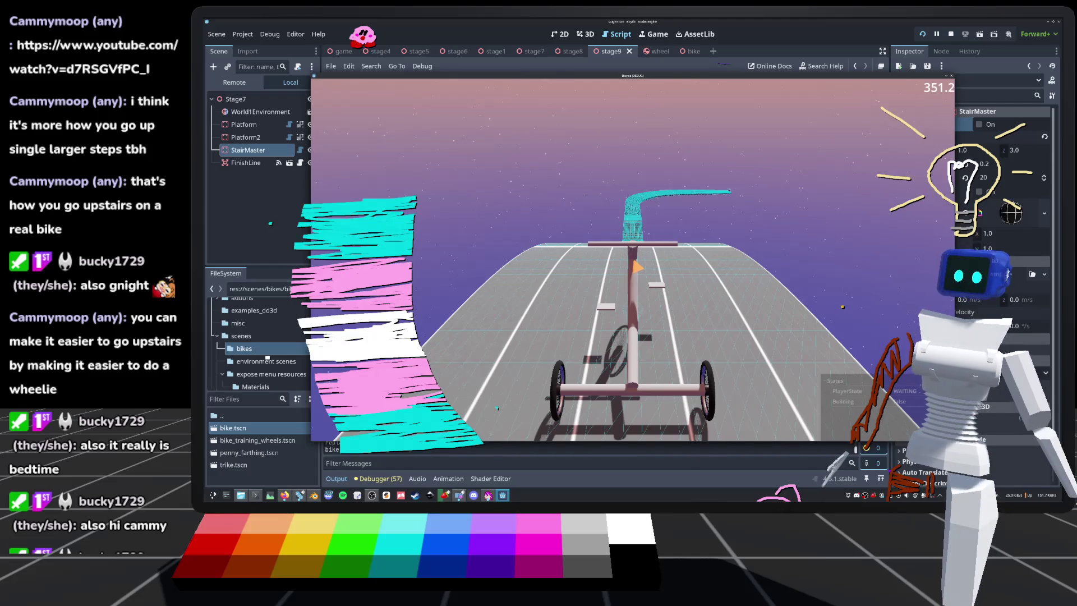
{"action": "key", "text": "super"}
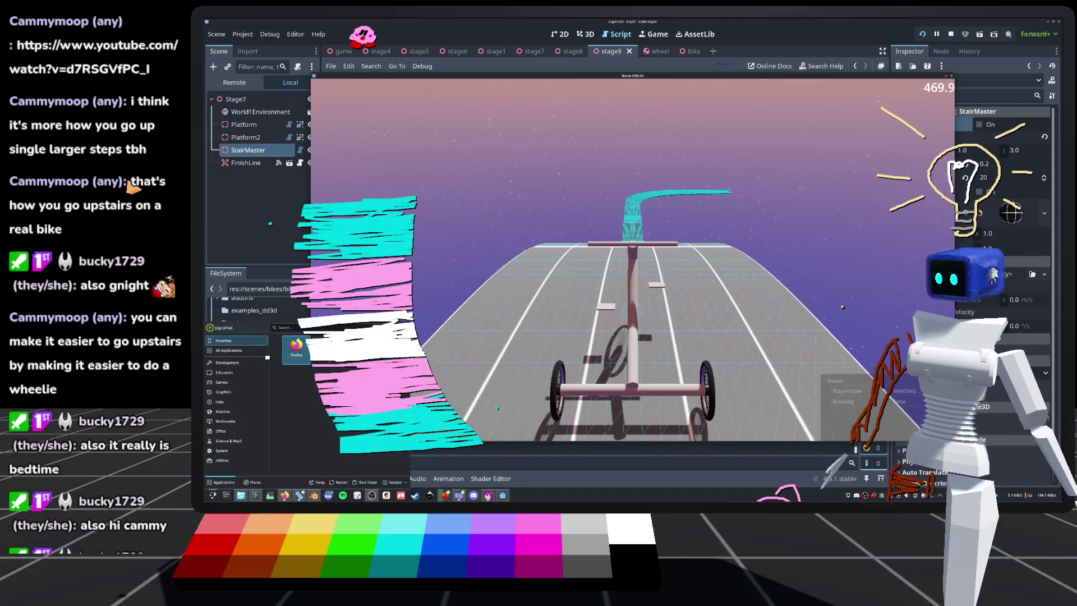
Step: Open "This Week I Learned to Cycle Up Stairs" in Firefox, play it full screen, then exit full screen
{"action": "key", "text": "Return"}
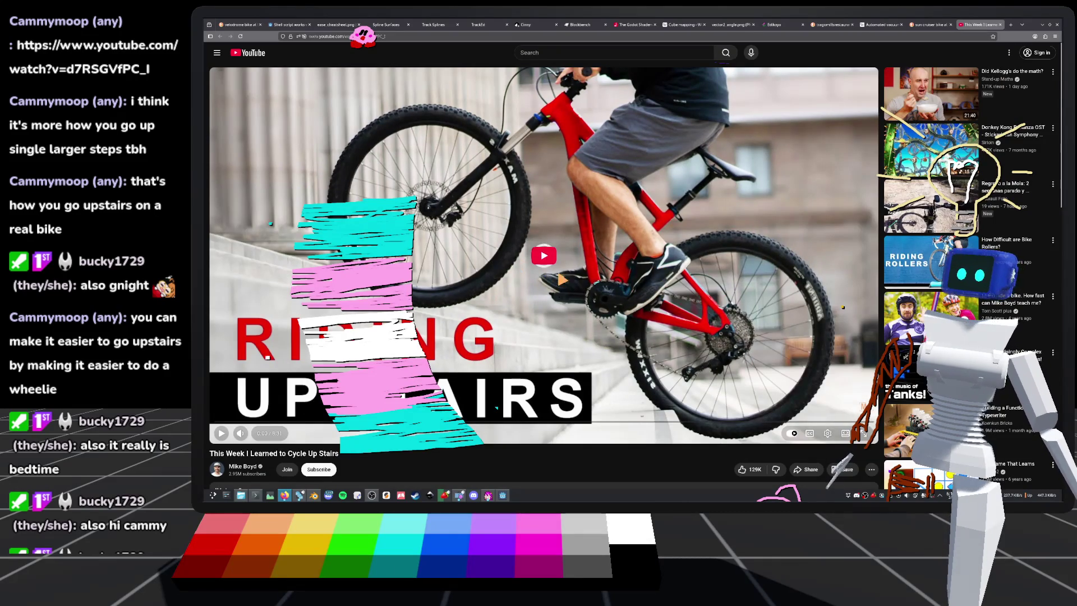
{"action": "left_click", "coordinate": [596, 285]}
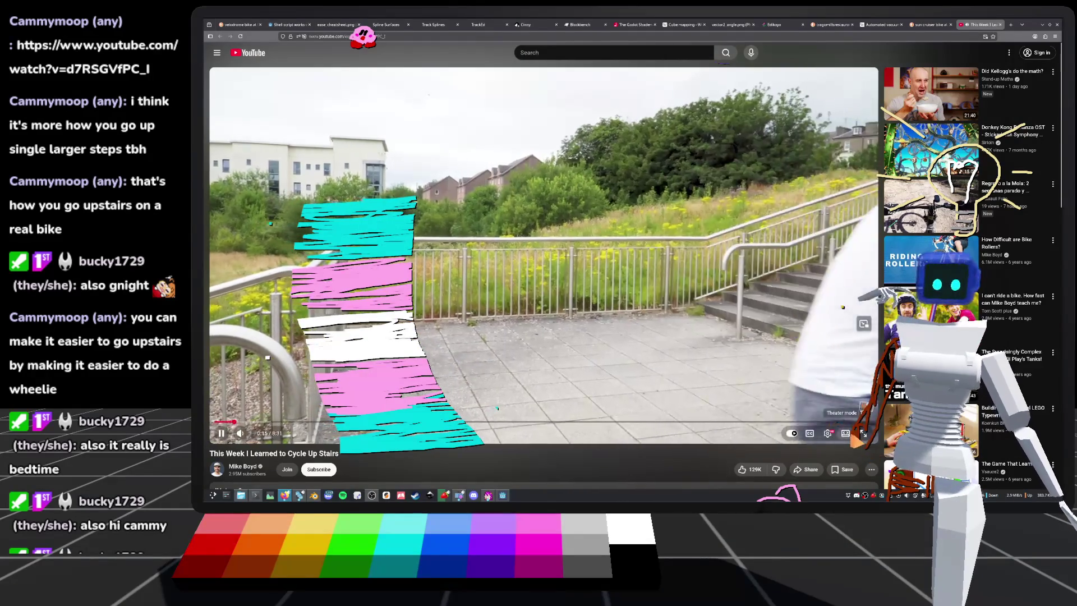
{"action": "left_click", "coordinate": [864, 435]}
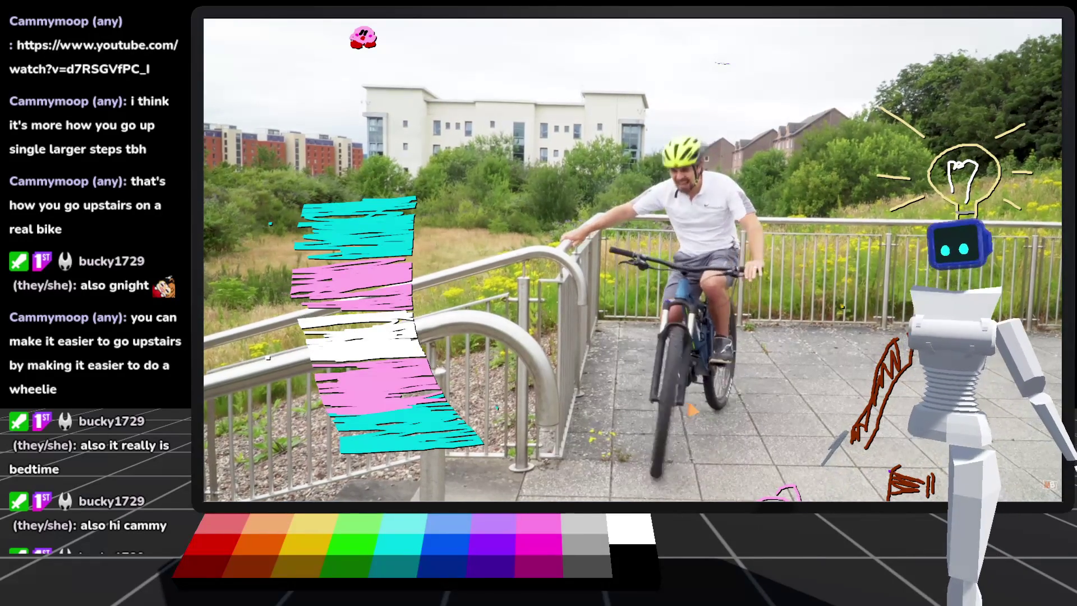
{"action": "key", "text": "Escape"}
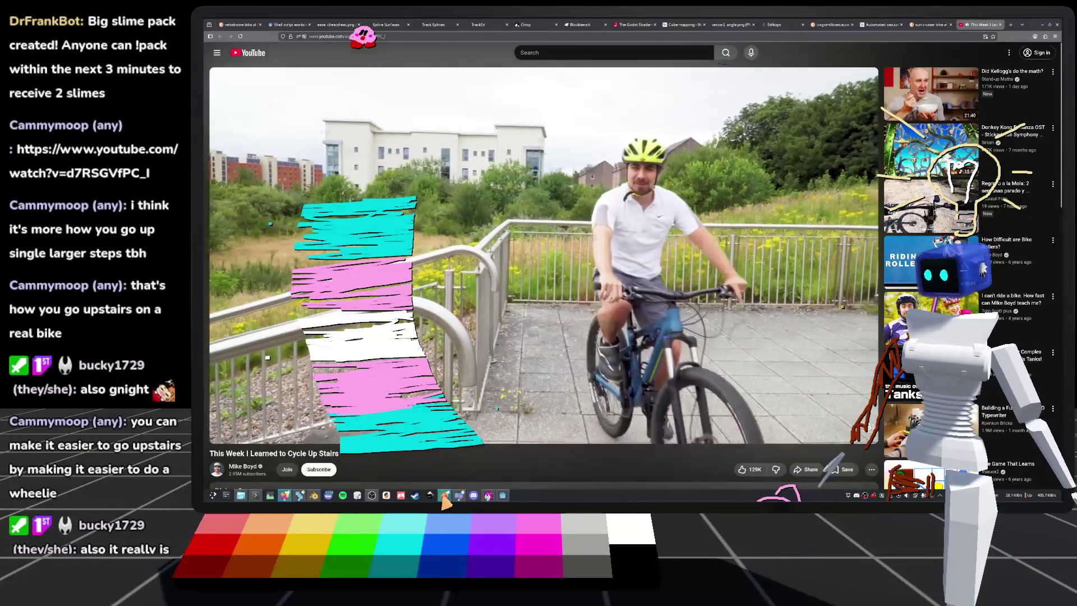
{"action": "mouse_move", "coordinate": [443, 497]}
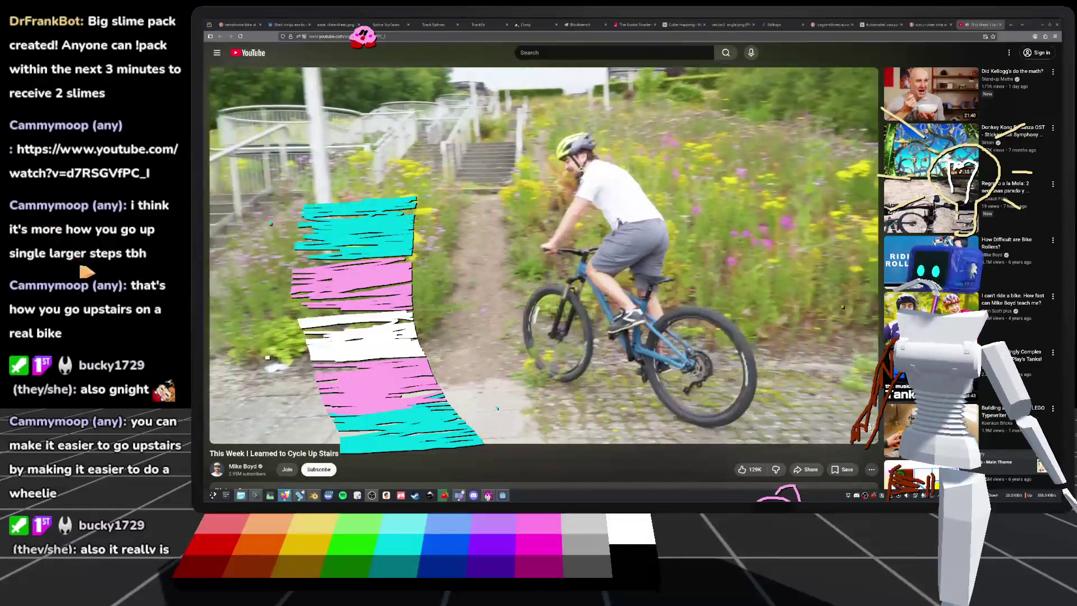
{"action": "key", "text": "f"}
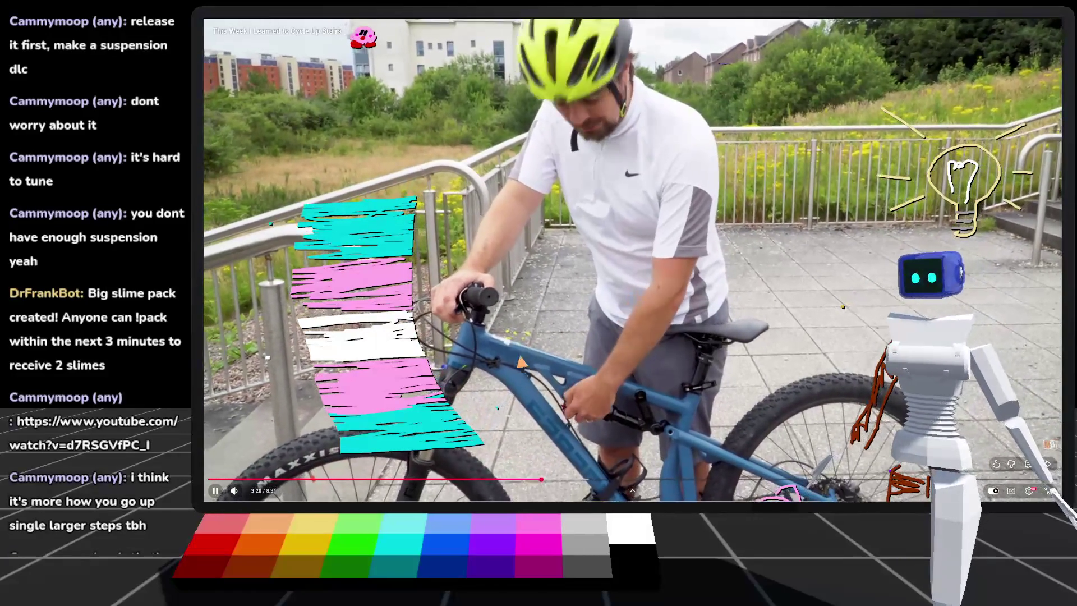
Step: Pause the video at 3:20, play on to about 3:28, pause, and exit full screen
{"action": "left_click", "coordinate": [523, 293]}
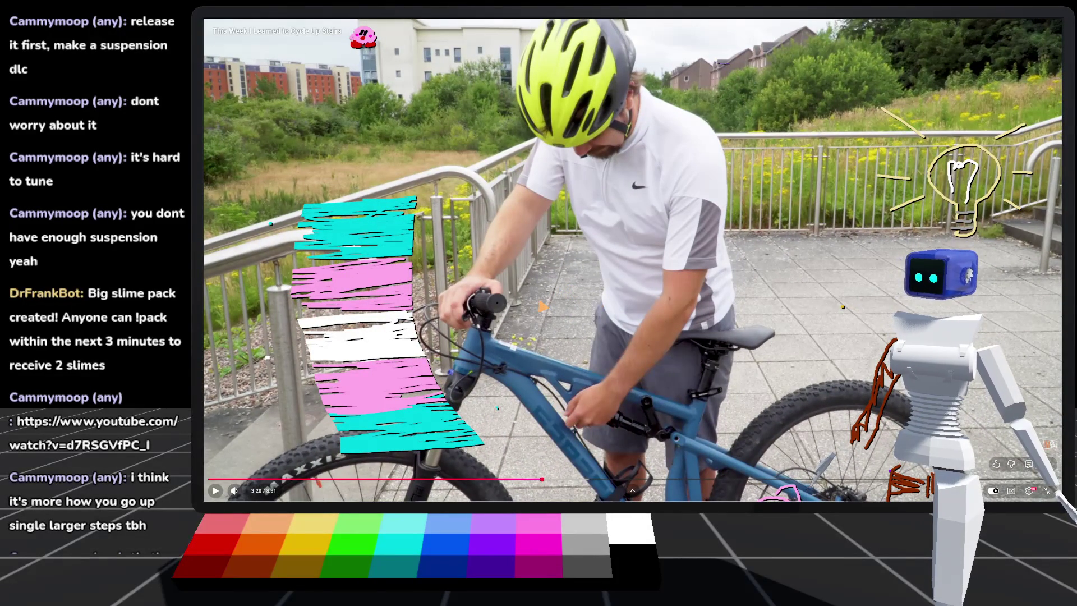
{"action": "left_click", "coordinate": [496, 279]}
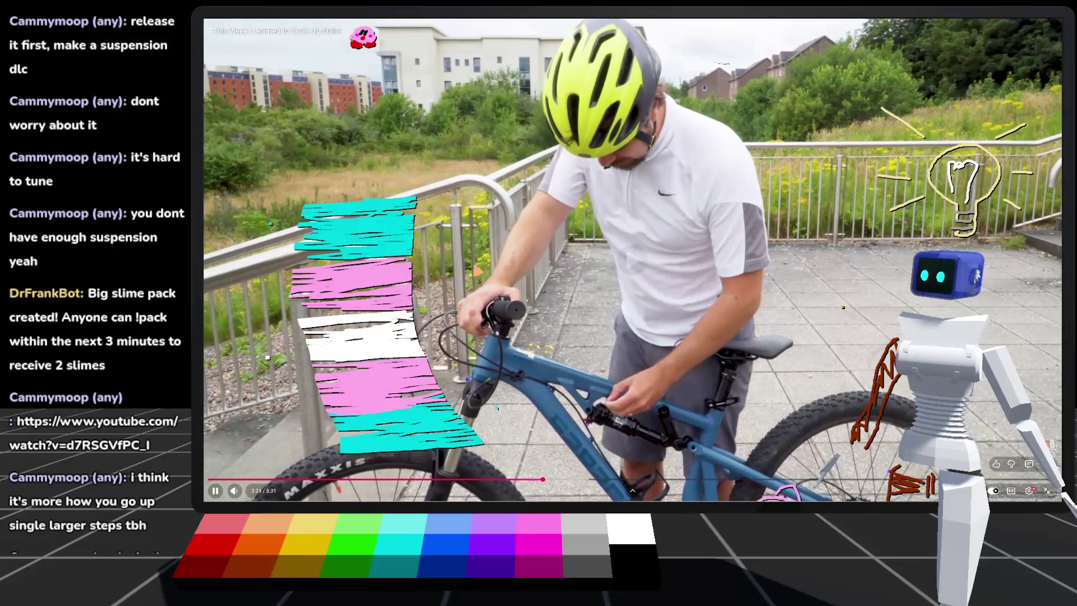
{"action": "left_click", "coordinate": [493, 250]}
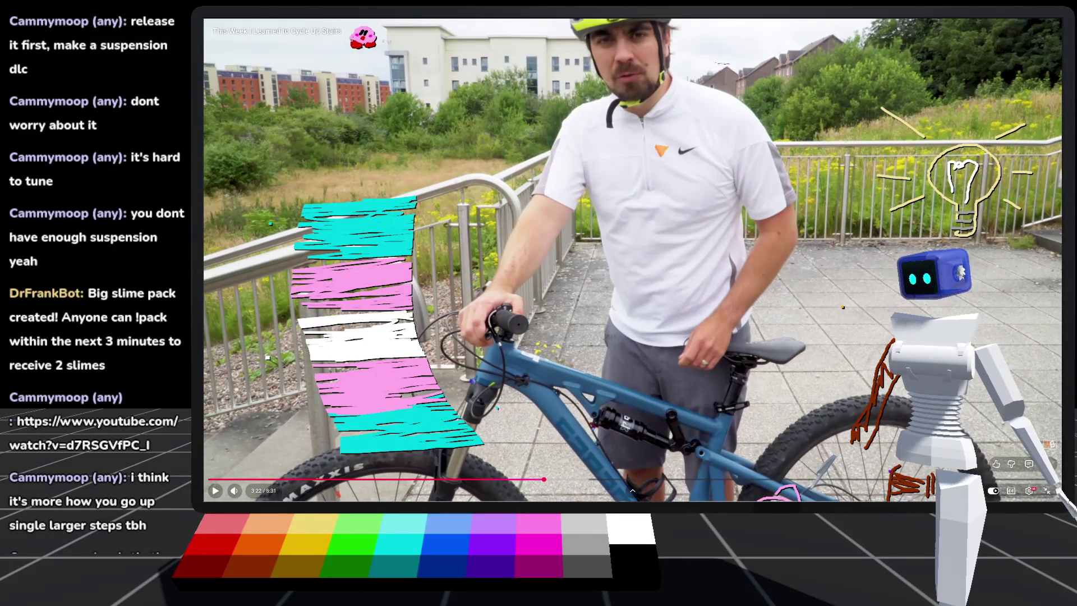
{"action": "left_click", "coordinate": [615, 219]}
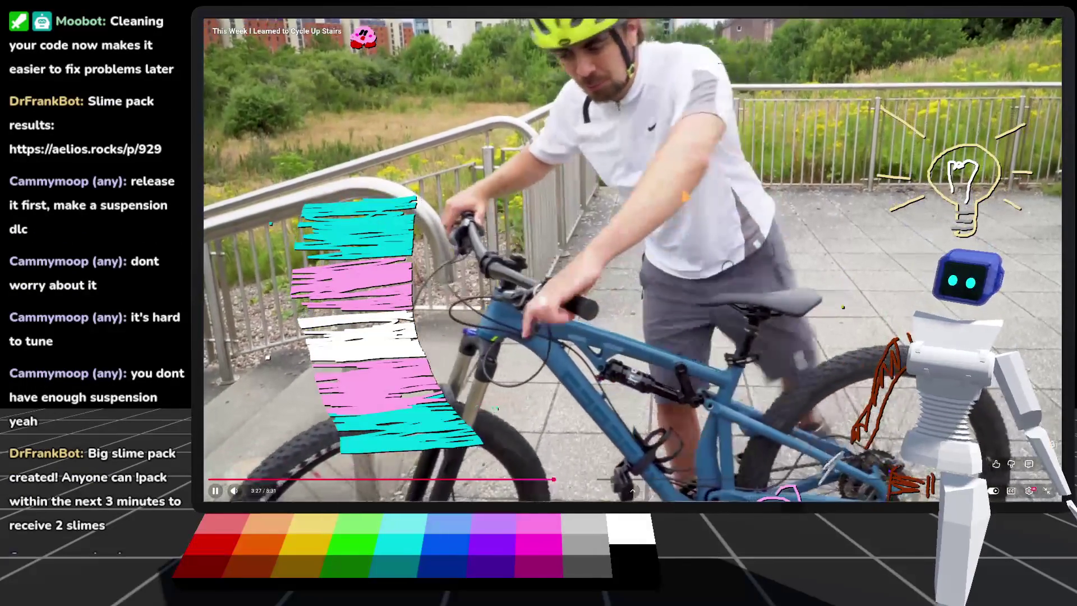
{"action": "left_click", "coordinate": [745, 260]}
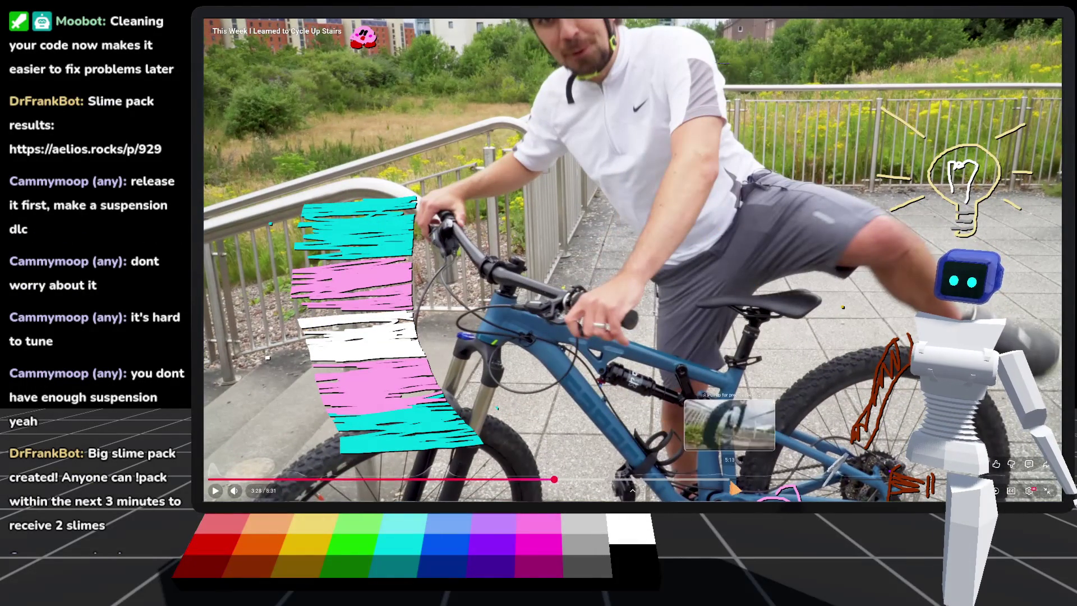
{"action": "key", "text": "Escape"}
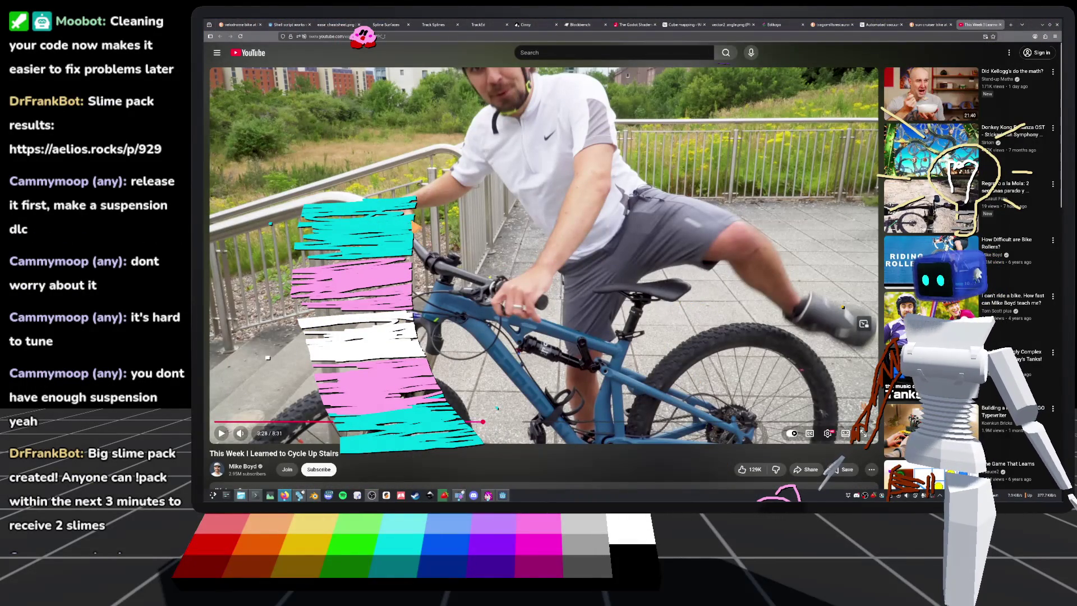
{"action": "left_click", "coordinate": [113, 148]}
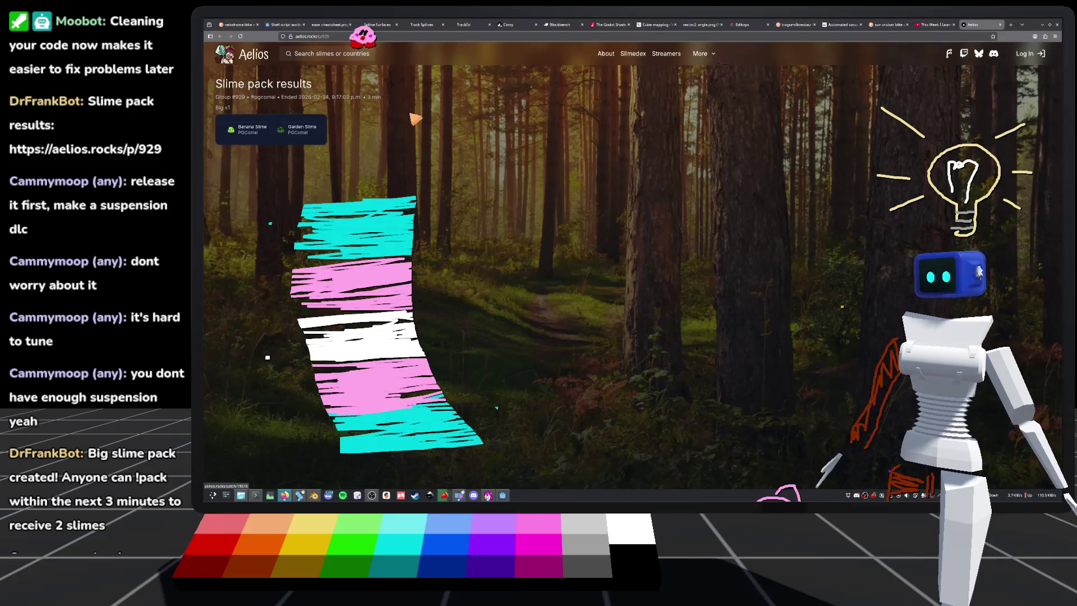
{"action": "left_click", "coordinate": [999, 24]}
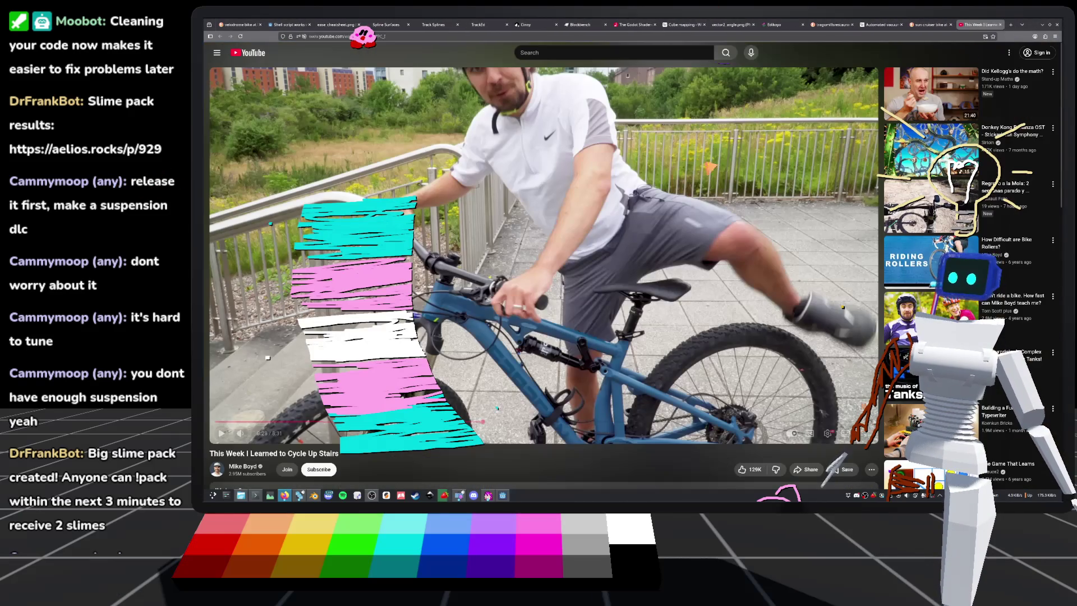
{"action": "left_click", "coordinate": [863, 432]}
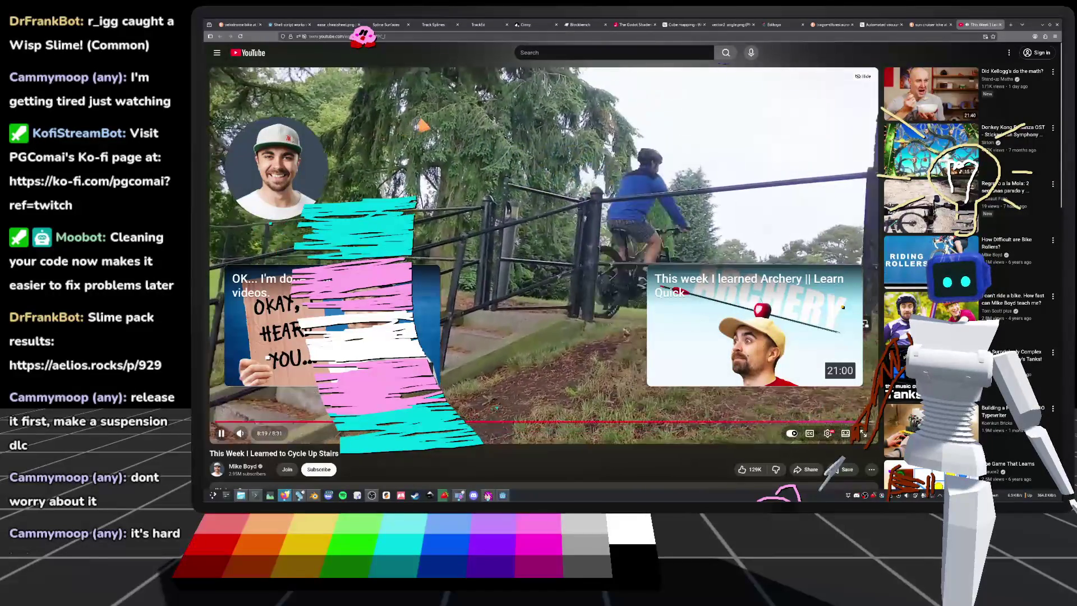
Step: Pause the stair-cycling video on its end screen
{"action": "left_click", "coordinate": [727, 120]}
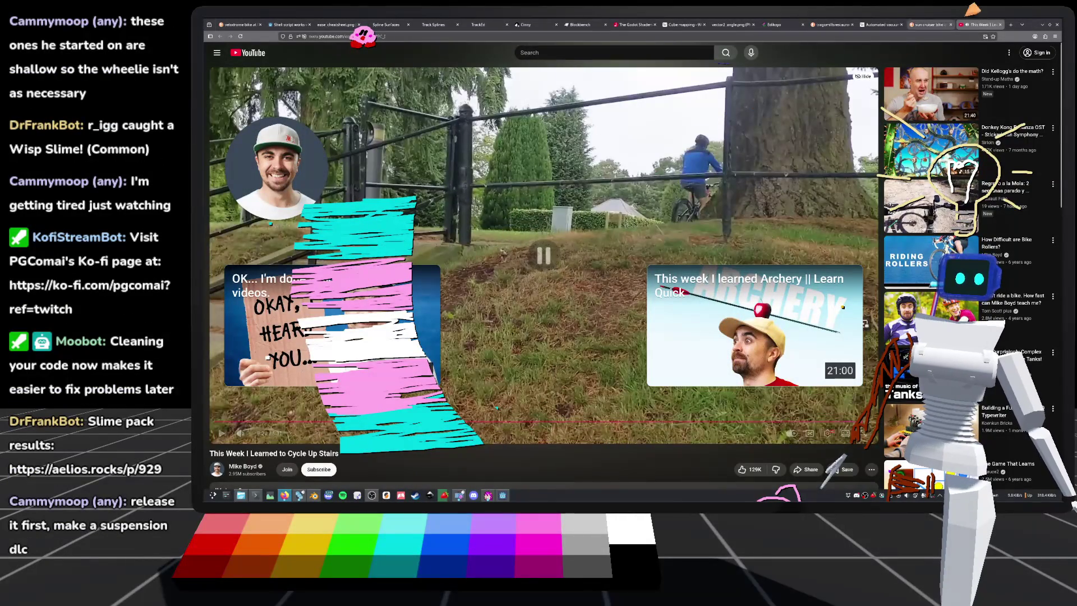
Step: Close the YouTube tab and return to the Godot editor showing stair_master.gd
{"action": "left_click", "coordinate": [999, 25]}
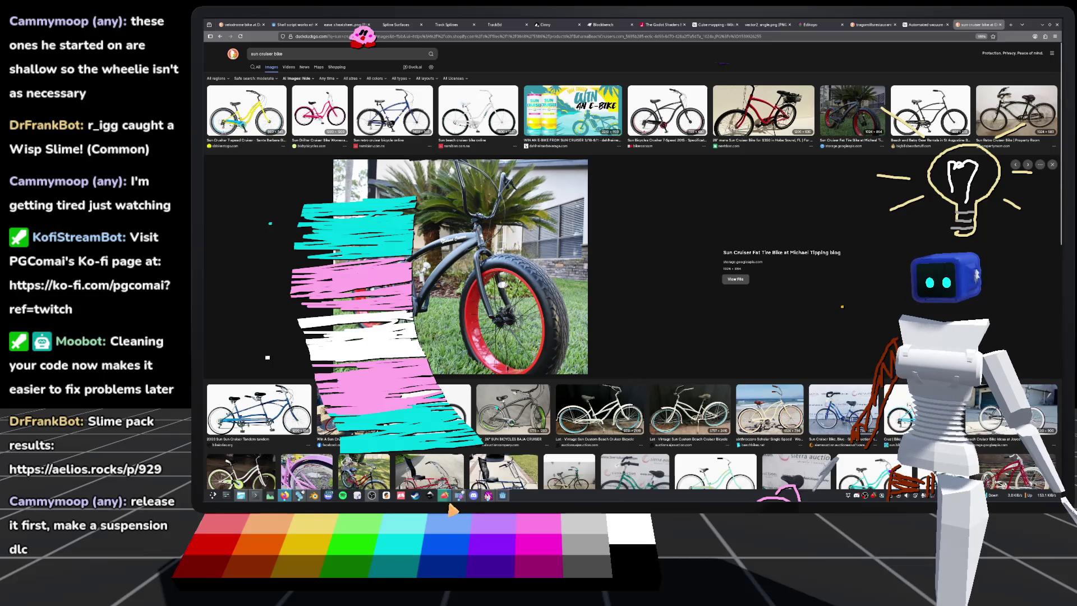
{"action": "left_click", "coordinate": [299, 495]}
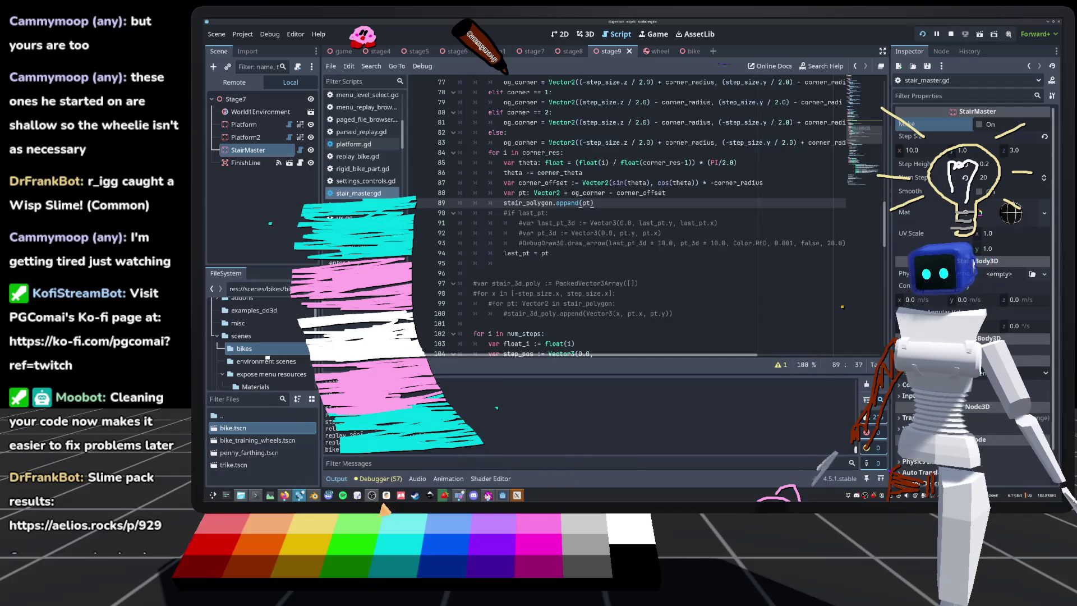
Step: Run the bike game project again from the Godot toolbar to reach its main menu
{"action": "left_click", "coordinate": [923, 35]}
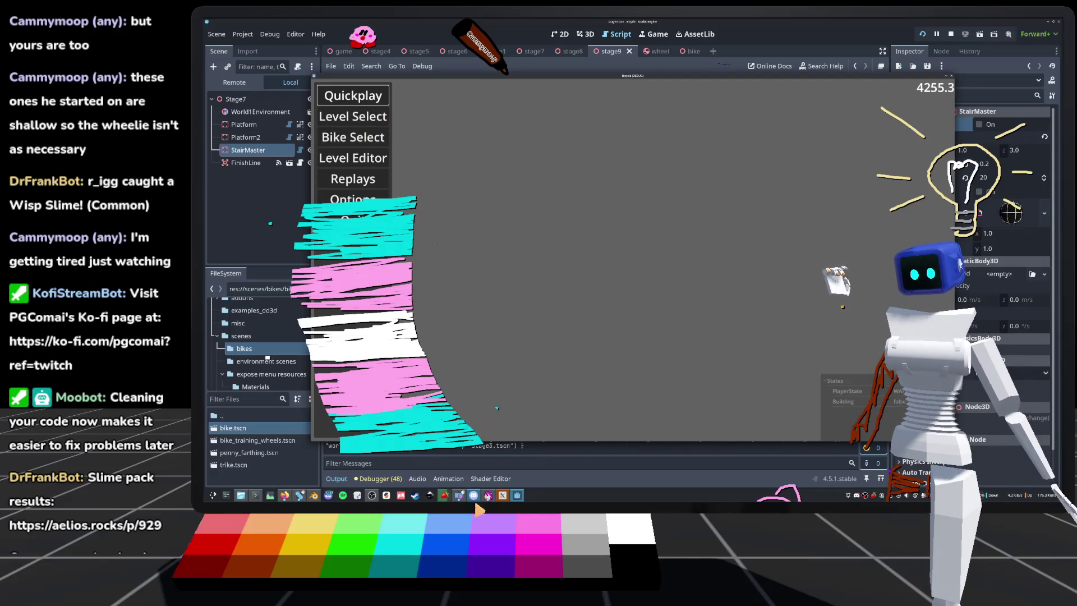
{"action": "mouse_move", "coordinate": [489, 497]}
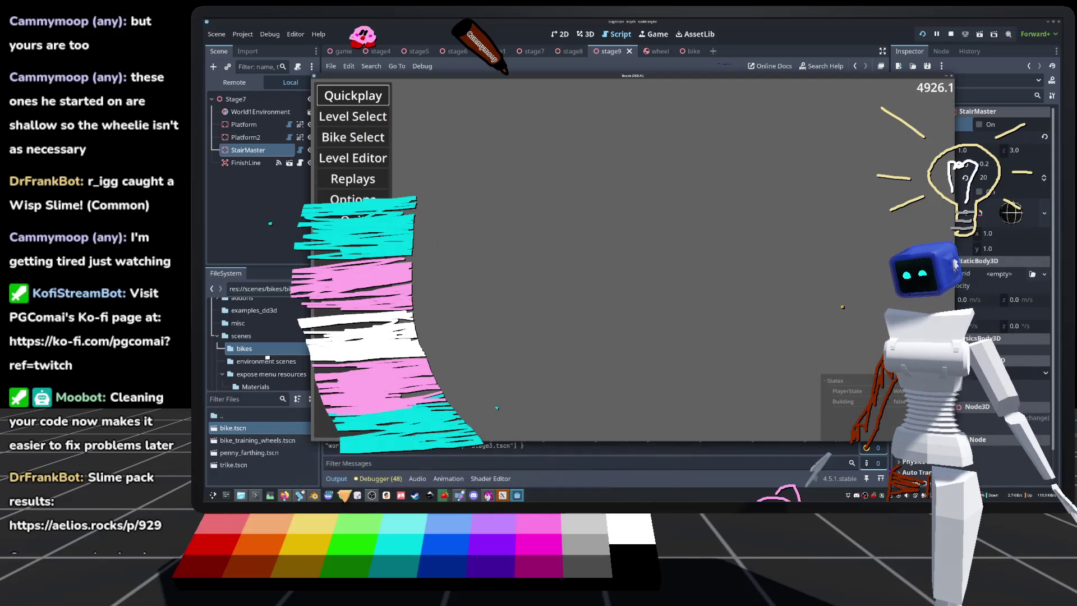
{"action": "mouse_move", "coordinate": [446, 499]}
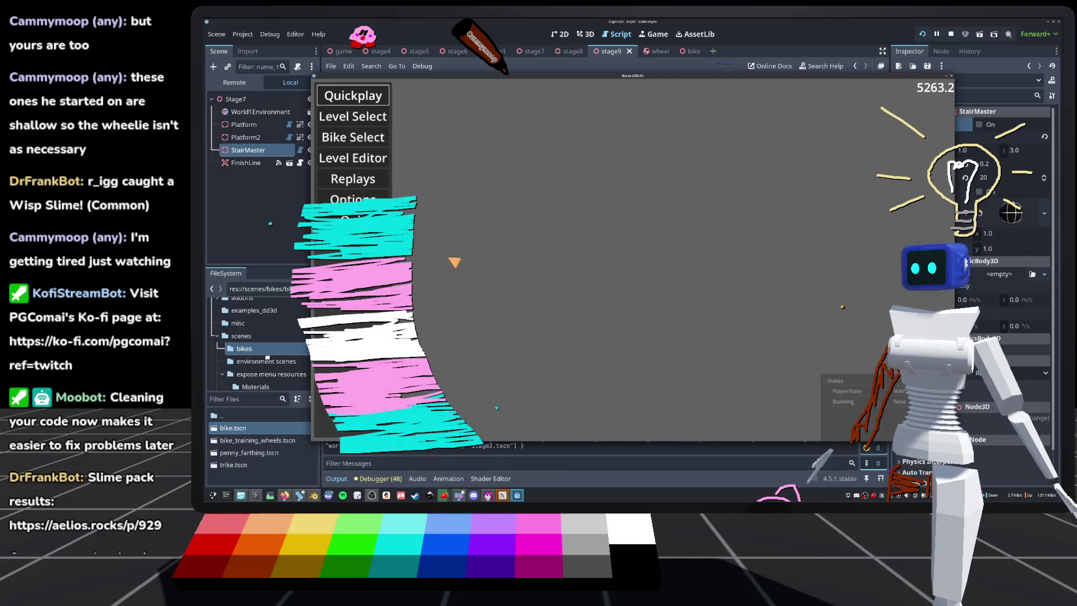
Step: Start world2 stage3 from the Level Select panel
{"action": "left_click", "coordinate": [363, 123]}
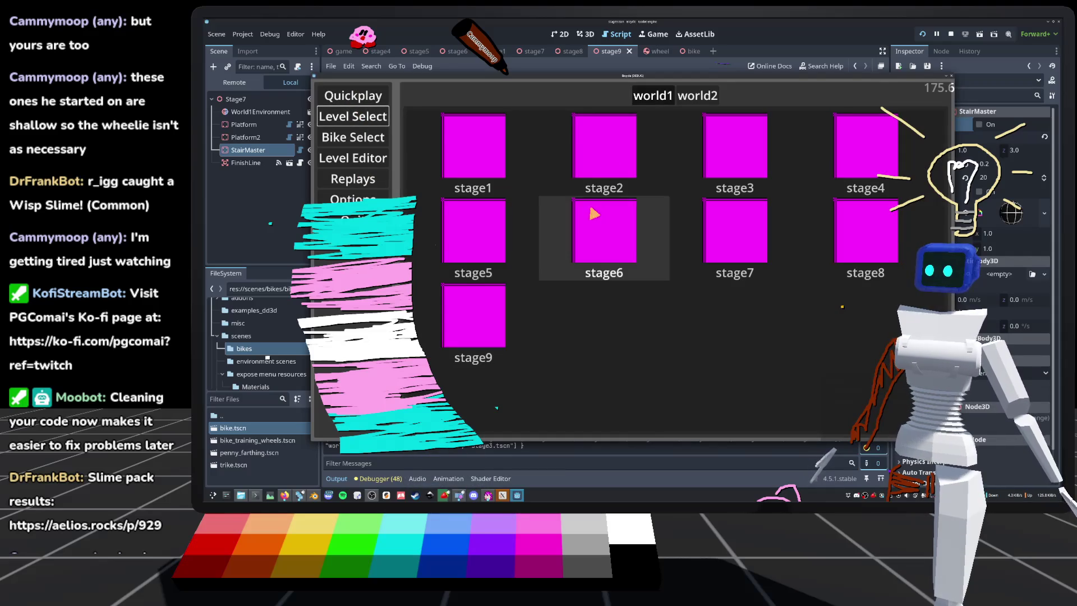
{"action": "left_click", "coordinate": [708, 96]}
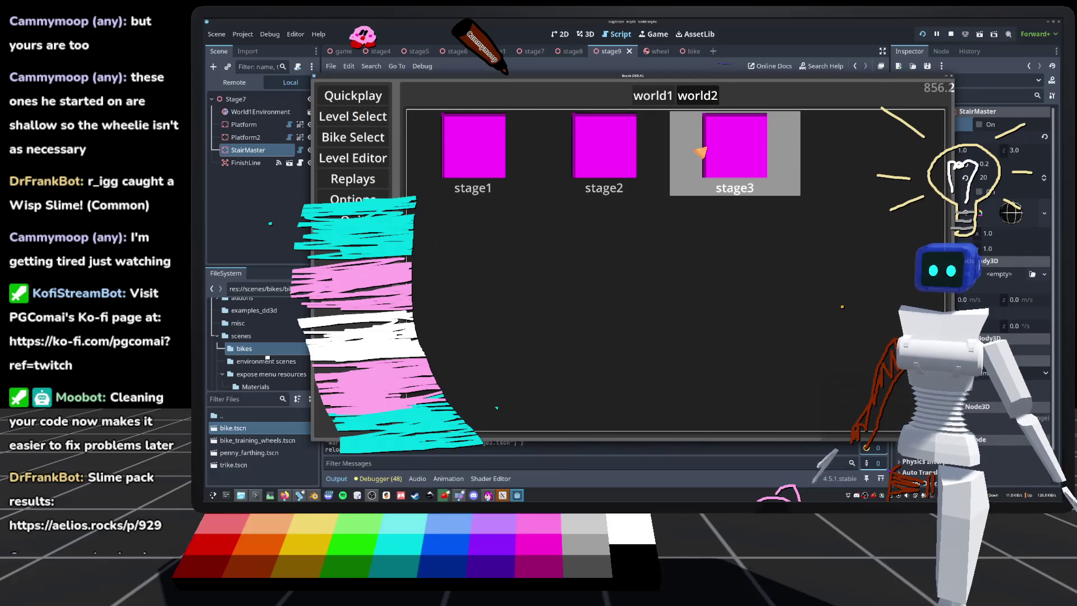
{"action": "left_click", "coordinate": [729, 143]}
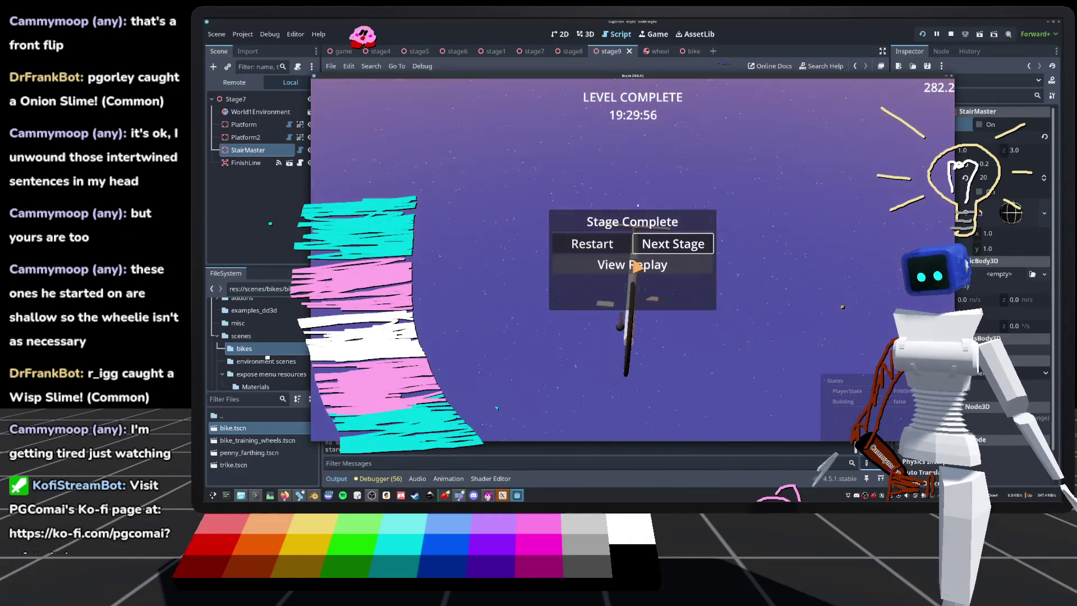
Step: Watch the replay of the completed world2 stage3 run, then stop the game with F8
{"action": "left_click", "coordinate": [637, 266]}
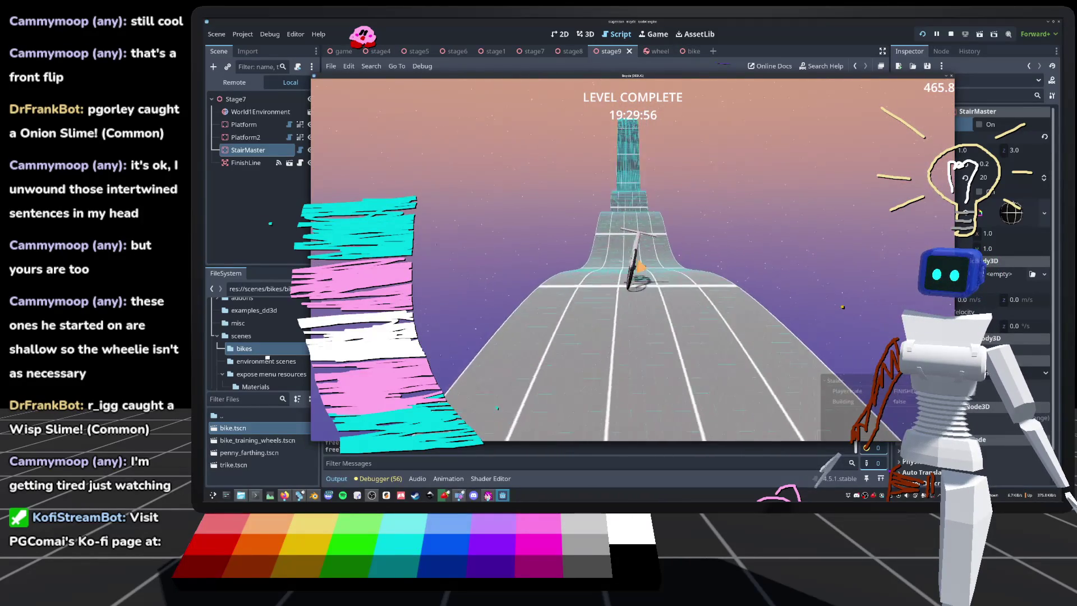
{"action": "key", "text": "F8"}
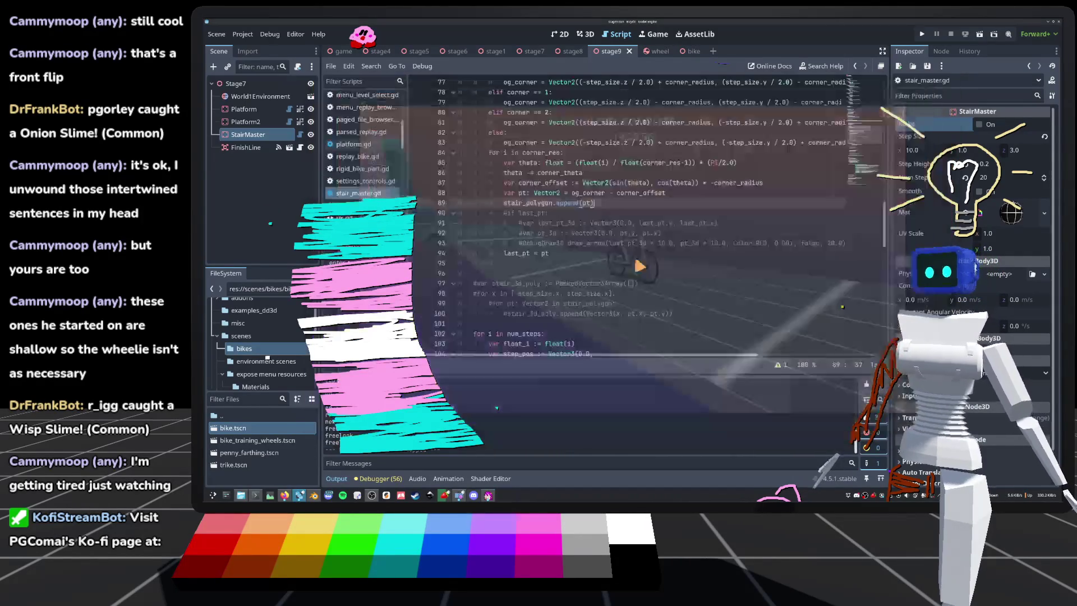